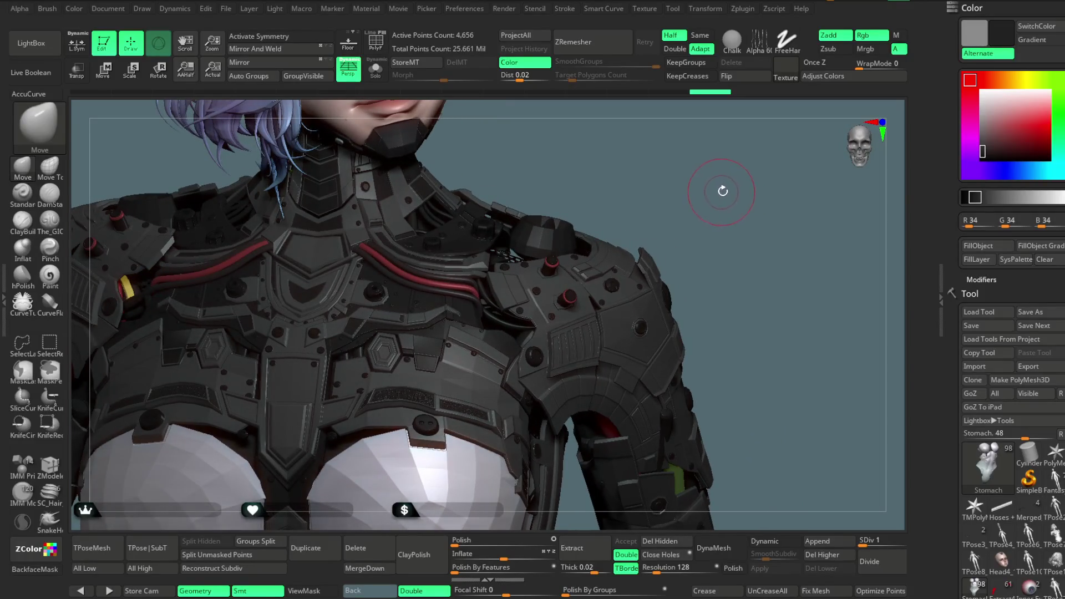
- Turn on polygroup colours, select the Chest subtool, and isolate its teal armour group
{"action": "mouse_move", "coordinate": [734, 255]}
{"action": "left_mouse_down"}
{"action": "mouse_move", "coordinate": [743, 190]}
{"action": "mouse_move", "coordinate": [743, 261]}
{"action": "left_mouse_up"}
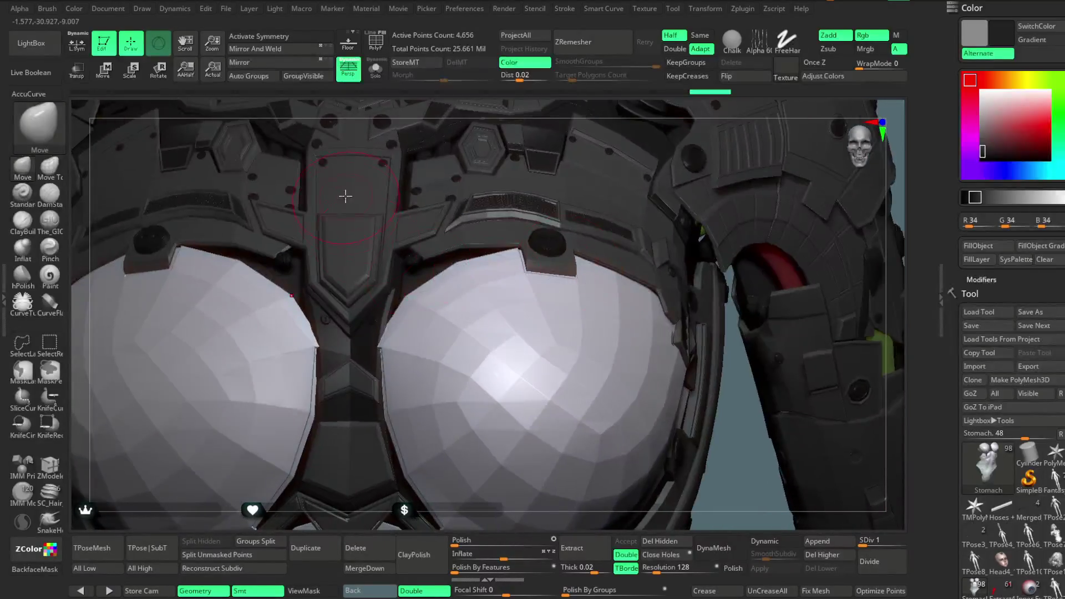
{"action": "mouse_move", "coordinate": [473, 112]}
{"action": "left_mouse_down"}
{"action": "mouse_move", "coordinate": [458, 211]}
{"action": "mouse_move", "coordinate": [500, 243]}
{"action": "left_mouse_up"}
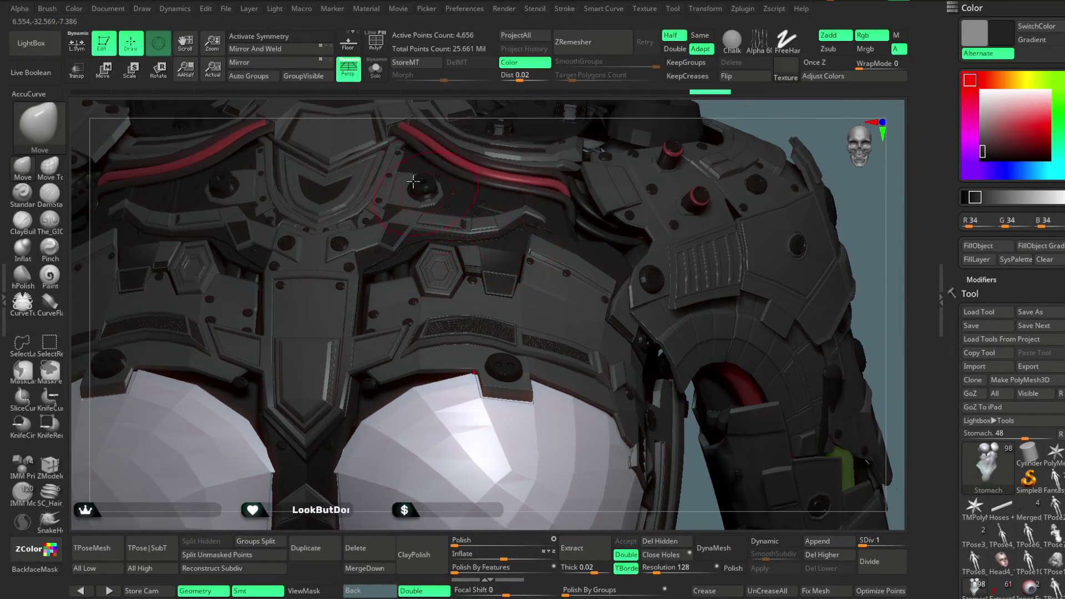
{"action": "key", "text": "shift+f"}
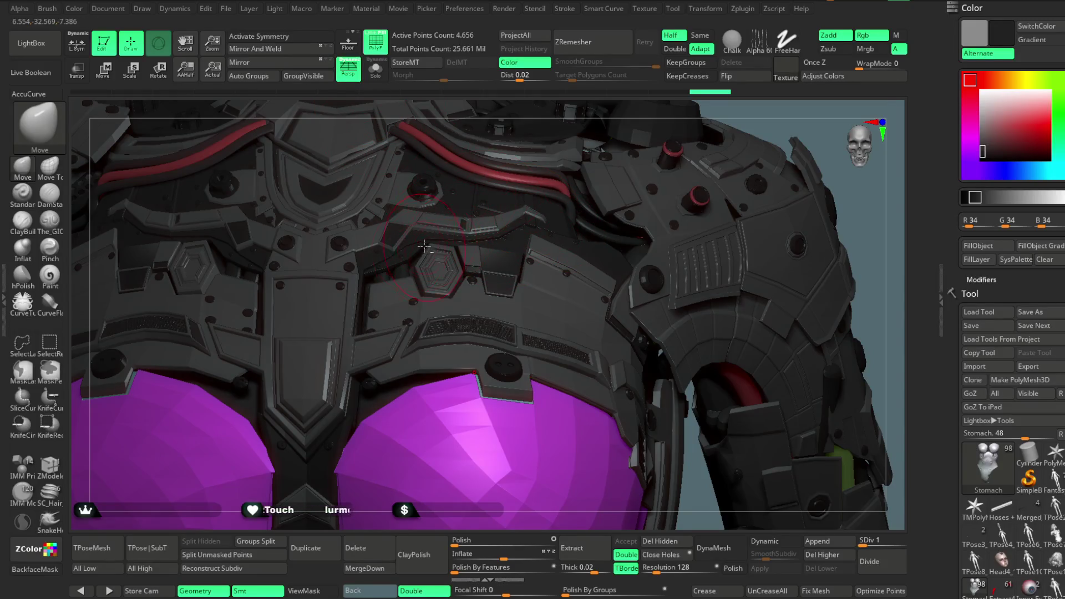
{"action": "left_click", "coordinate": [421, 244], "text": "alt"}
{"action": "key", "text": "ctrl+shift"}
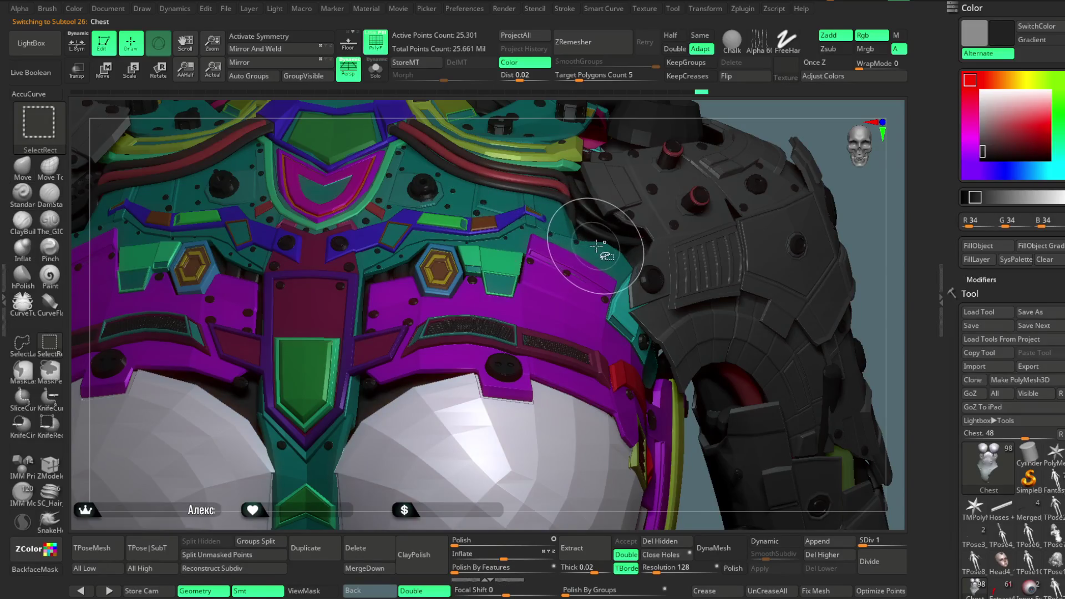
{"action": "left_click", "coordinate": [569, 235], "text": "ctrl+shift"}
- Group the teal armour with the maroon centre panel, turn off polygroup colours, and unhide everything
{"action": "mouse_move", "coordinate": [638, 117]}
{"action": "left_mouse_down"}
{"action": "mouse_move", "coordinate": [732, 162]}
{"action": "mouse_move", "coordinate": [594, 228]}
{"action": "left_mouse_up"}
{"action": "left_click", "coordinate": [732, 162], "text": "ctrl+shift"}
{"action": "left_click", "coordinate": [422, 316], "text": "ctrl+alt"}
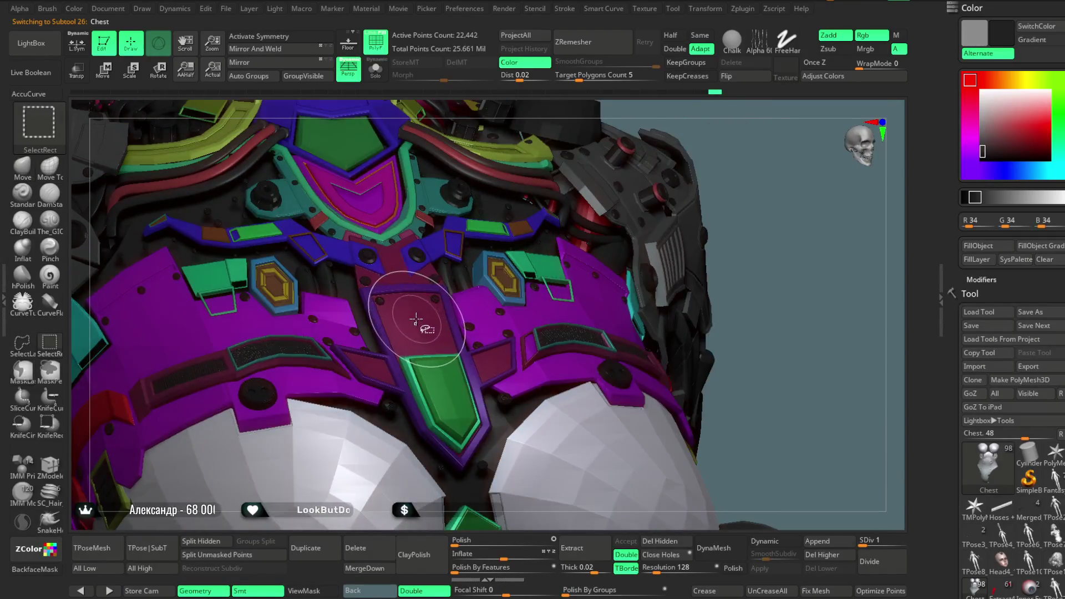
{"action": "mouse_move", "coordinate": [748, 209]}
{"action": "left_mouse_down"}
{"action": "mouse_move", "coordinate": [744, 145]}
{"action": "mouse_move", "coordinate": [711, 145]}
{"action": "mouse_move", "coordinate": [730, 160]}
{"action": "mouse_move", "coordinate": [548, 276]}
{"action": "left_mouse_up"}
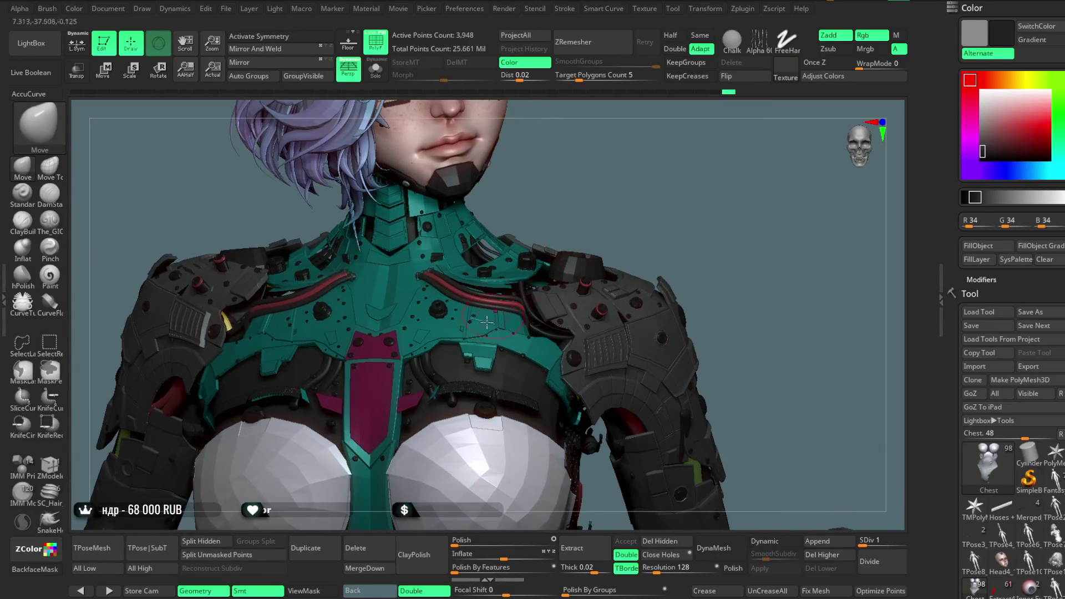
{"action": "key", "text": "ctrl+w"}
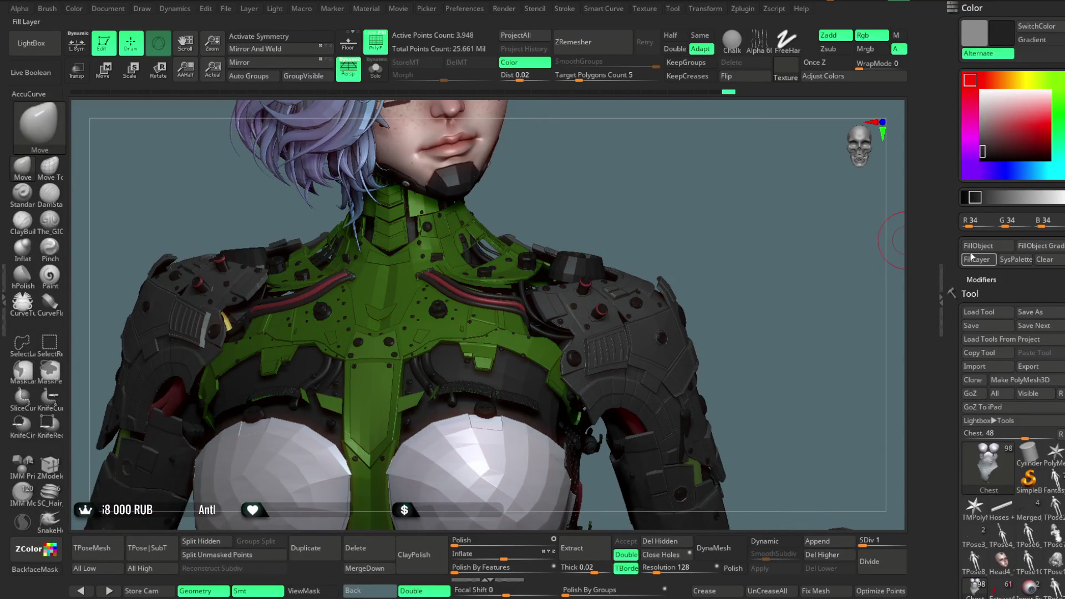
{"action": "key", "text": "shift+f"}
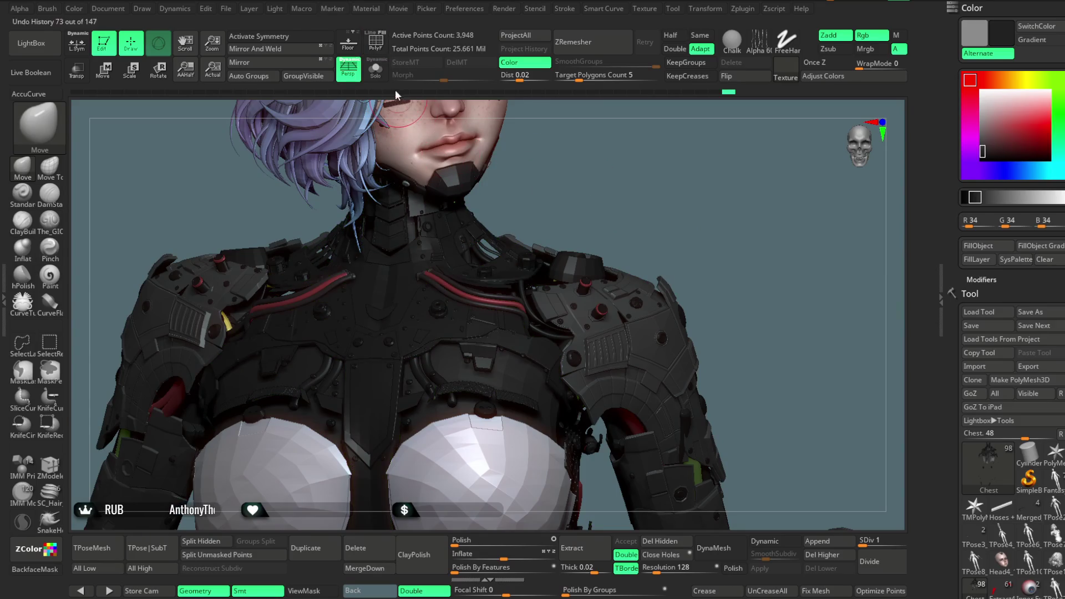
{"action": "left_click", "coordinate": [565, 196], "text": "ctrl+shift"}
{"action": "mouse_move", "coordinate": [717, 209]}
{"action": "left_mouse_down"}
{"action": "mouse_move", "coordinate": [708, 171]}
{"action": "mouse_move", "coordinate": [687, 183]}
{"action": "mouse_move", "coordinate": [712, 217]}
{"action": "mouse_move", "coordinate": [615, 228]}
{"action": "mouse_move", "coordinate": [598, 258]}
{"action": "left_mouse_up"}
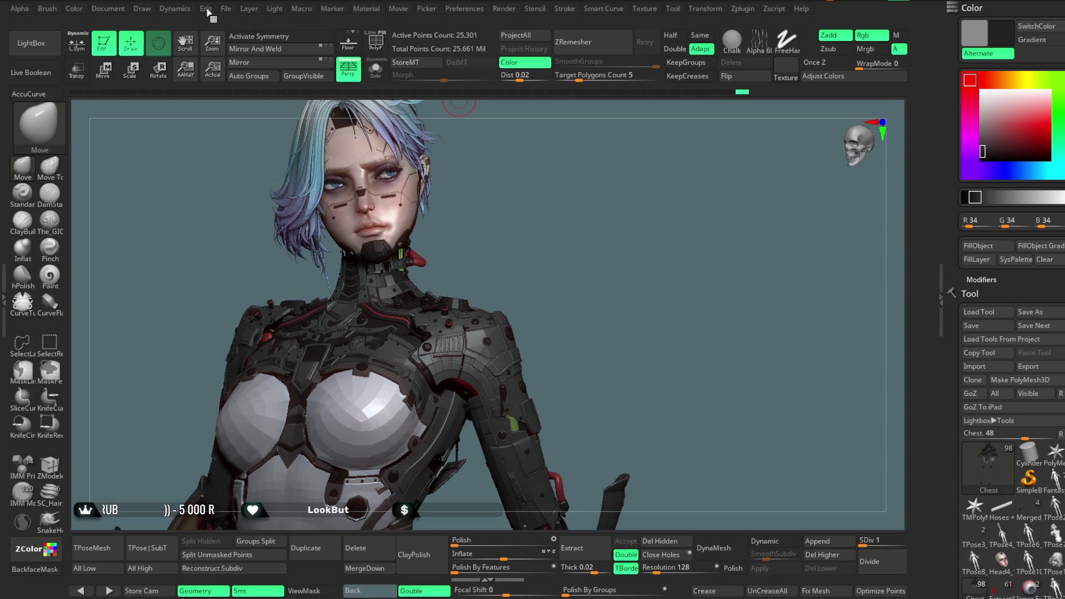
{"action": "left_click", "coordinate": [226, 8]}
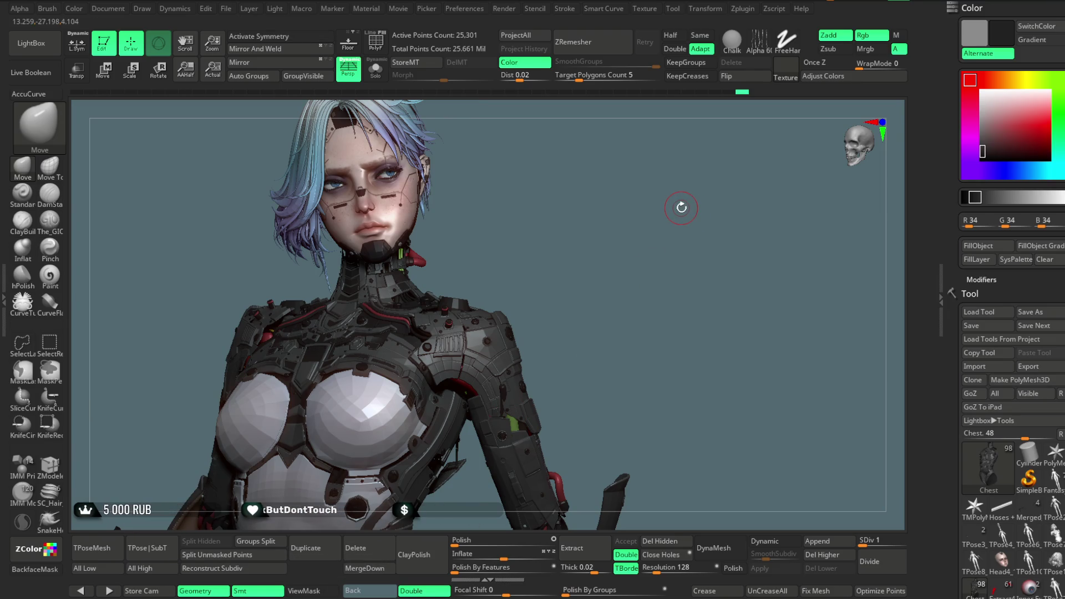
{"action": "mouse_move", "coordinate": [514, 263]}
{"action": "left_mouse_down"}
{"action": "mouse_move", "coordinate": [549, 248]}
{"action": "mouse_move", "coordinate": [572, 277]}
{"action": "mouse_move", "coordinate": [568, 252]}
{"action": "mouse_move", "coordinate": [599, 238]}
{"action": "mouse_move", "coordinate": [577, 236]}
{"action": "mouse_move", "coordinate": [622, 235]}
{"action": "mouse_move", "coordinate": [689, 178]}
{"action": "mouse_move", "coordinate": [511, 434]}
{"action": "mouse_move", "coordinate": [403, 334]}
{"action": "left_mouse_up"}
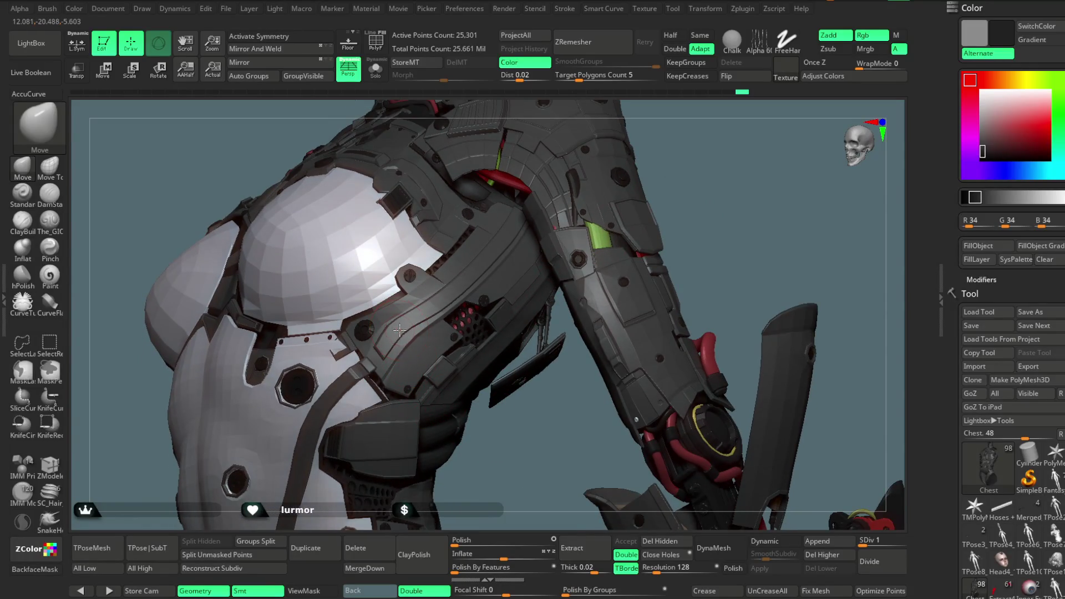
- Turn on polygroup colours, then isolate a small armour strip and restore it
{"action": "left_click", "coordinate": [375, 40]}
{"action": "left_click_drag", "start_coordinate": [547, 428], "coordinate": [546, 432]}
{"action": "left_click", "coordinate": [550, 441], "text": "alt"}
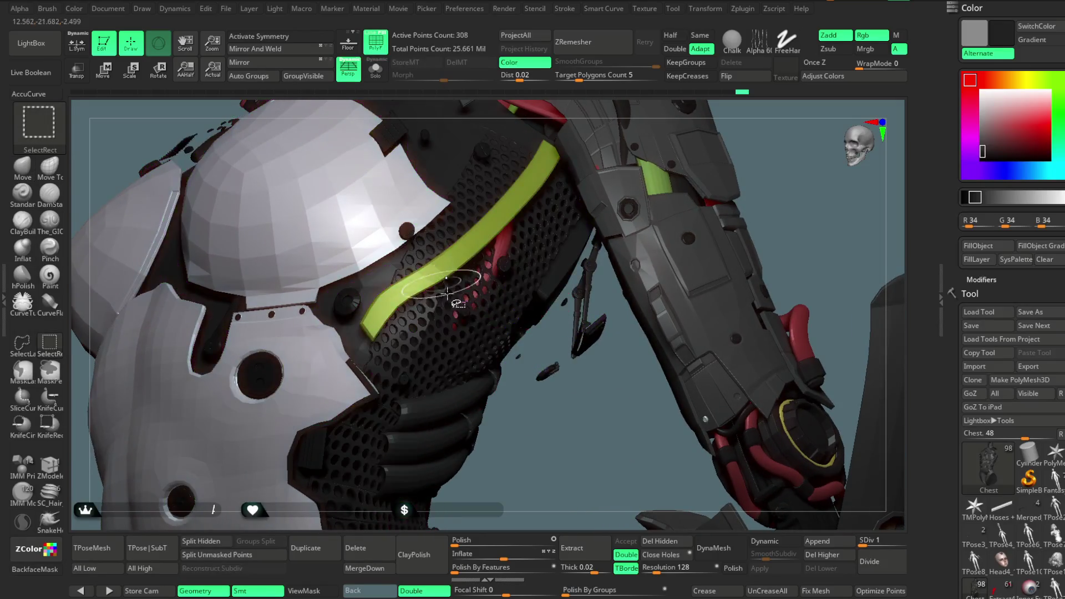
{"action": "left_click", "coordinate": [547, 440], "text": "ctrl+shift"}
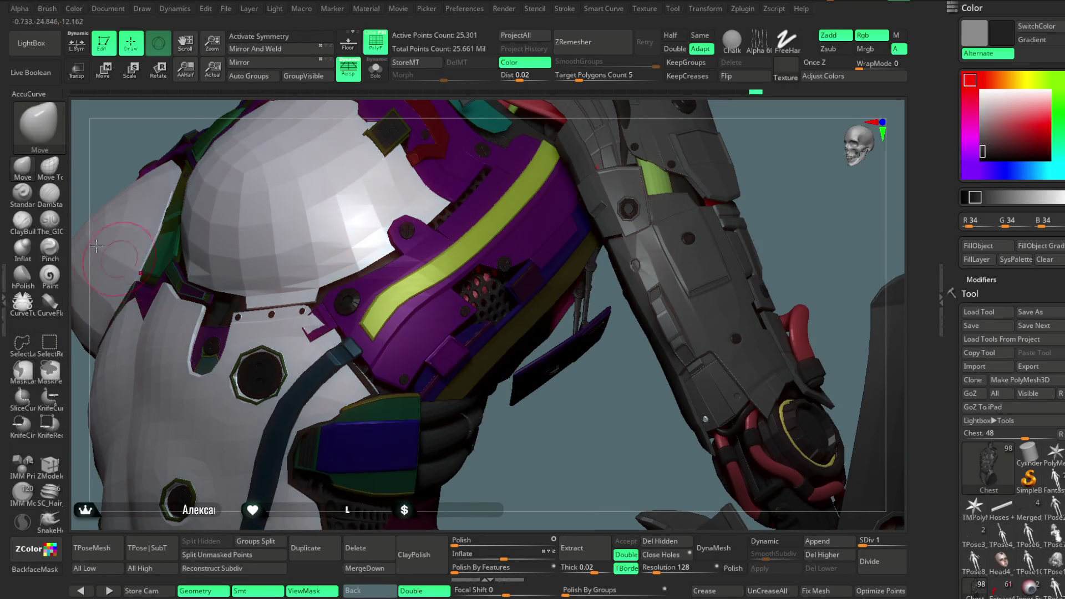
- Raise the brush Draw Size to about 835 and zoom out to the whole torso
{"action": "right_click", "coordinate": [410, 327]}
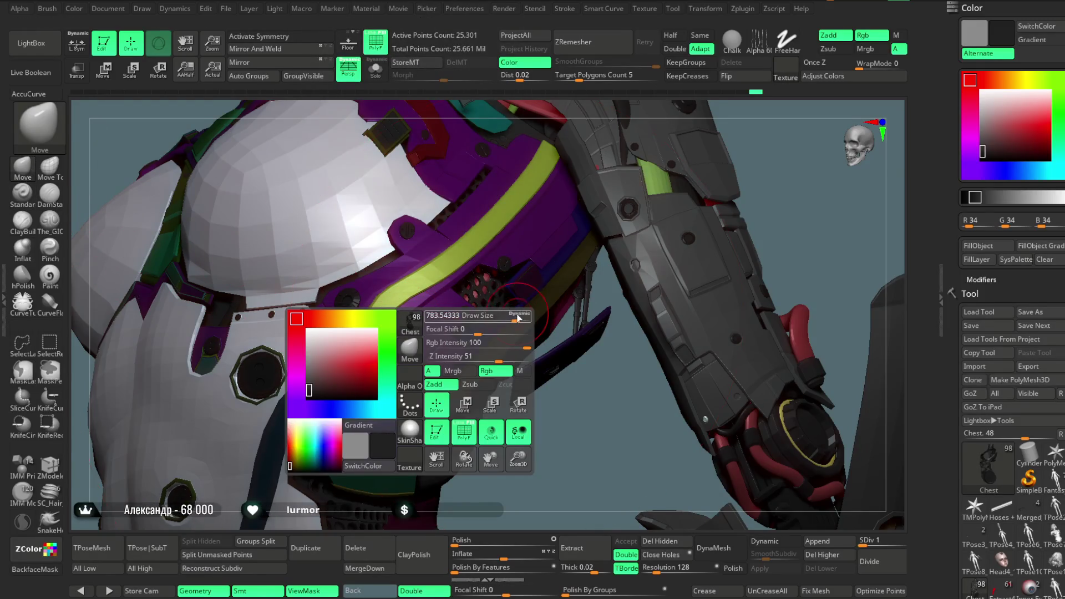
{"action": "left_click_drag", "start_coordinate": [517, 317], "coordinate": [515, 319]}
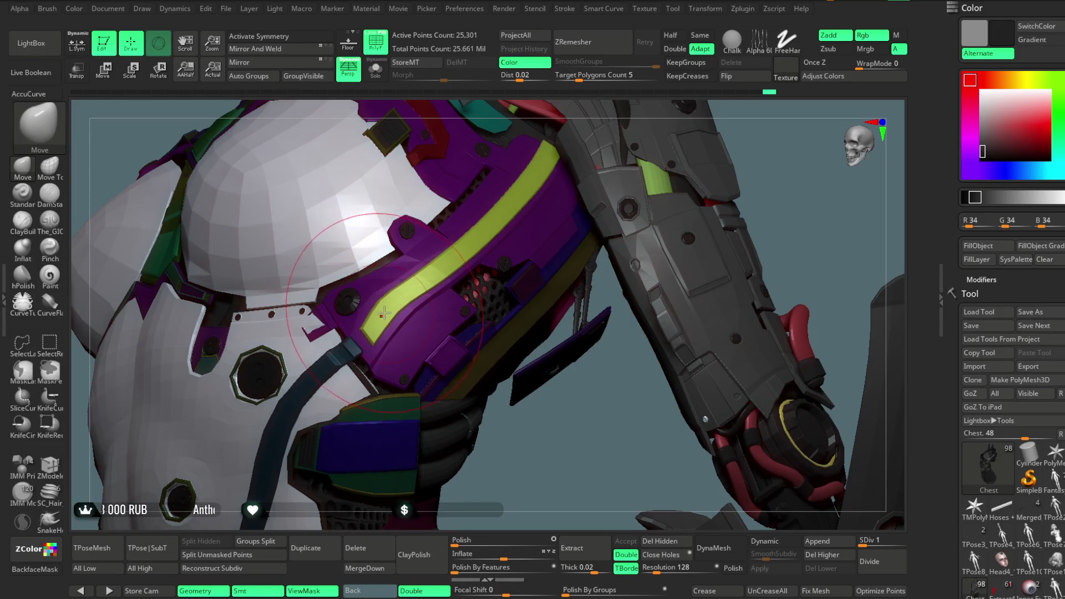
{"action": "mouse_move", "coordinate": [383, 315]}
{"action": "right_mouse_down", "text": "ctrl"}
{"action": "mouse_move", "coordinate": [689, 168]}
{"action": "mouse_move", "coordinate": [610, 277]}
{"action": "mouse_move", "coordinate": [588, 226]}
{"action": "mouse_move", "coordinate": [601, 244]}
{"action": "mouse_move", "coordinate": [572, 216]}
{"action": "mouse_move", "coordinate": [601, 197]}
{"action": "mouse_move", "coordinate": [566, 246]}
{"action": "mouse_move", "coordinate": [601, 209]}
{"action": "mouse_move", "coordinate": [587, 226]}
{"action": "mouse_move", "coordinate": [577, 208]}
{"action": "right_mouse_up", "text": "ctrl"}
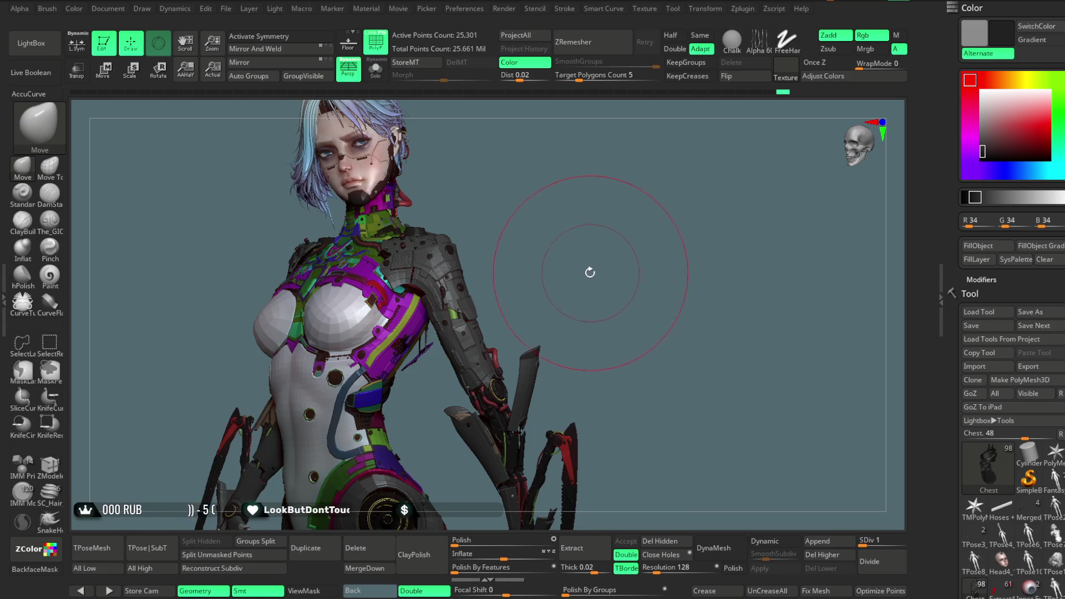
- Check the File menu's Save Project As, turn off polygroup colours, and pick the Shoulder subtool
{"action": "right_click_drag", "start_coordinate": [546, 221], "coordinate": [567, 249]}
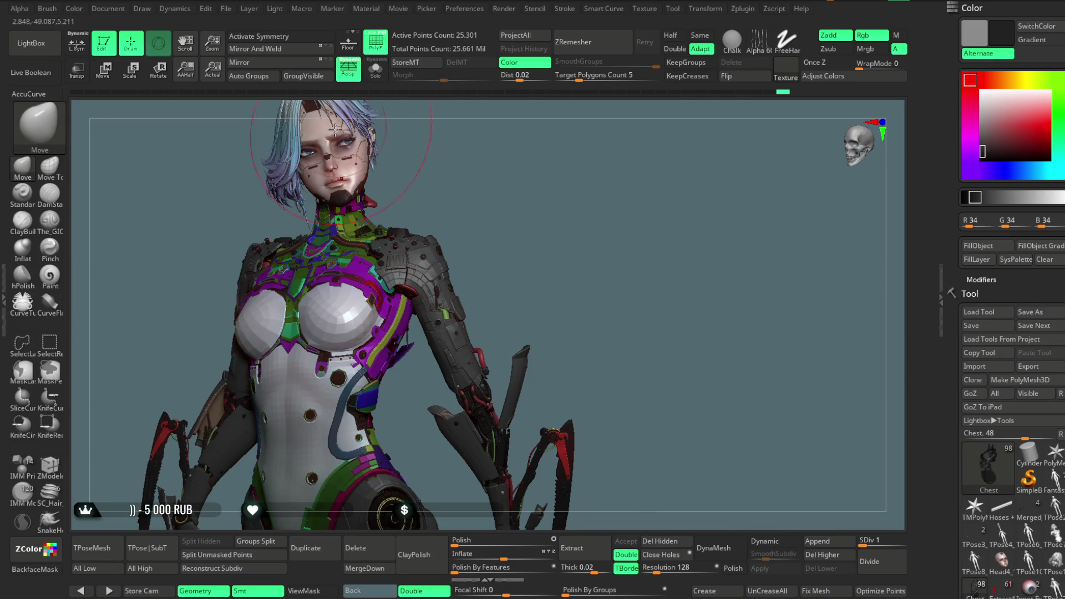
{"action": "left_click", "coordinate": [229, 14]}
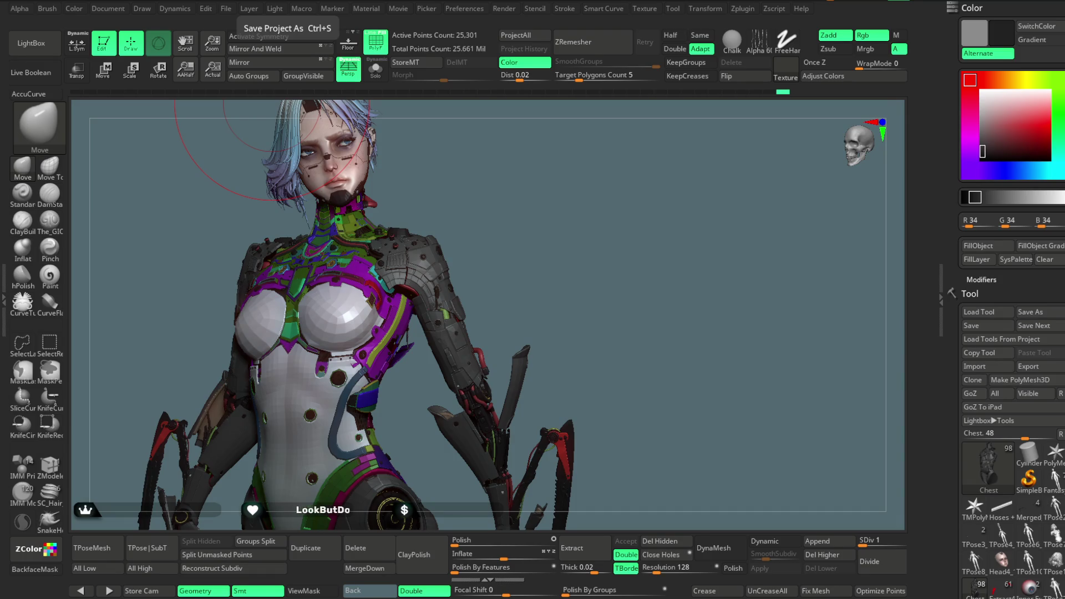
{"action": "left_click_drag", "start_coordinate": [533, 206], "coordinate": [505, 214]}
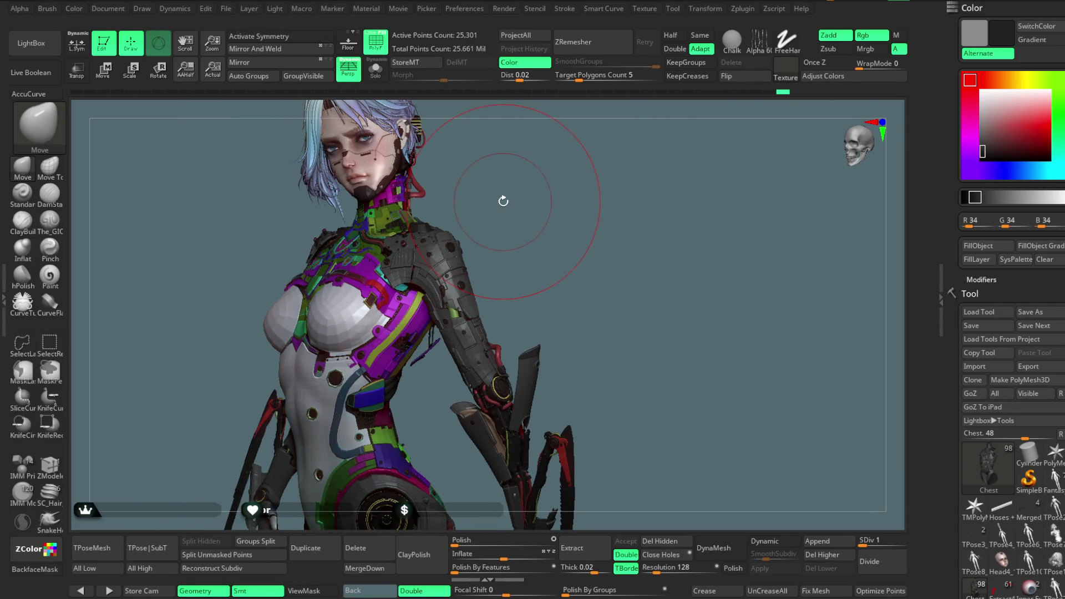
{"action": "mouse_move", "coordinate": [552, 273]}
{"action": "left_mouse_down"}
{"action": "mouse_move", "coordinate": [449, 149]}
{"action": "mouse_move", "coordinate": [507, 230]}
{"action": "mouse_move", "coordinate": [554, 259]}
{"action": "mouse_move", "coordinate": [541, 250]}
{"action": "mouse_move", "coordinate": [552, 218]}
{"action": "mouse_move", "coordinate": [576, 255]}
{"action": "mouse_move", "coordinate": [556, 238]}
{"action": "mouse_move", "coordinate": [601, 182]}
{"action": "mouse_move", "coordinate": [465, 302]}
{"action": "left_mouse_up"}
{"action": "left_click", "coordinate": [377, 44]}
{"action": "key", "text": "space"}
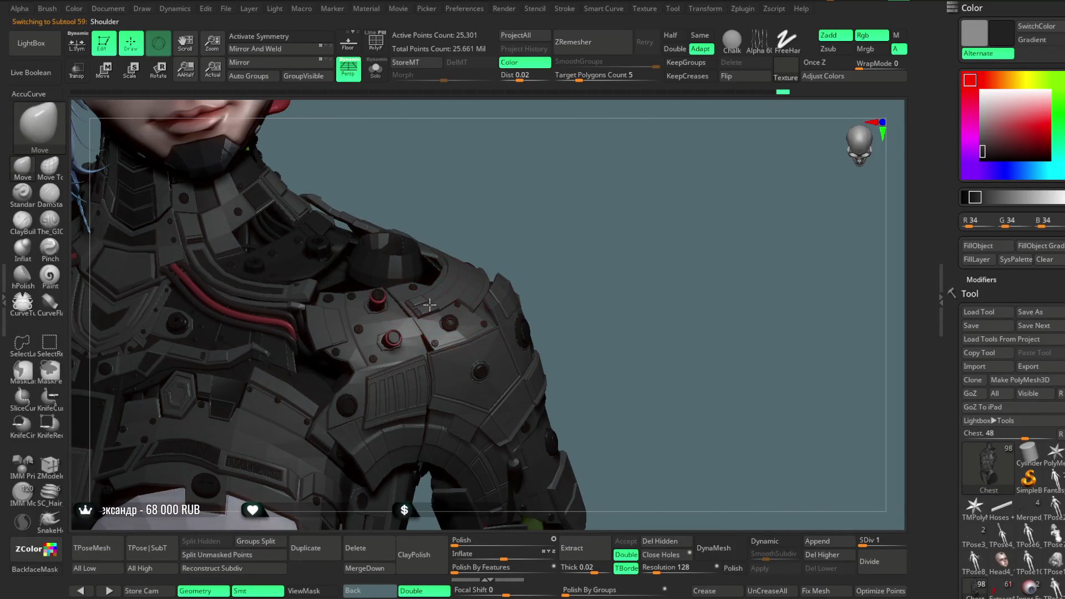
- Select the Shoulder subtool, toggle Solo on and off, then return to the Chest subtool
{"action": "left_click", "coordinate": [428, 304], "text": "alt"}
{"action": "left_click", "coordinate": [375, 74]}
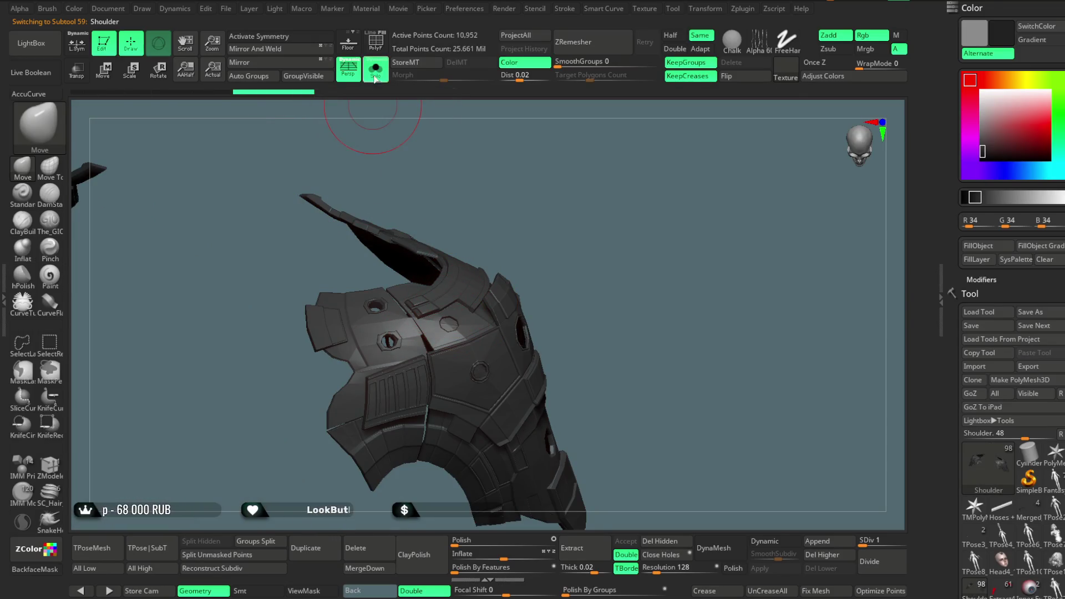
{"action": "left_click", "coordinate": [375, 74]}
{"action": "left_click", "coordinate": [291, 261], "text": "alt"}
- Solo the Chest subtool and hide parts until only its single green polygroup remains
{"action": "mouse_move", "coordinate": [376, 161]}
{"action": "left_mouse_down"}
{"action": "mouse_move", "coordinate": [499, 167]}
{"action": "mouse_move", "coordinate": [373, 156]}
{"action": "mouse_move", "coordinate": [475, 155]}
{"action": "mouse_move", "coordinate": [522, 190]}
{"action": "mouse_move", "coordinate": [506, 183]}
{"action": "mouse_move", "coordinate": [582, 138]}
{"action": "mouse_move", "coordinate": [517, 173]}
{"action": "left_mouse_up"}
{"action": "left_click_drag", "start_coordinate": [495, 265], "coordinate": [419, 231]}
{"action": "left_click", "coordinate": [376, 76]}
{"action": "mouse_move", "coordinate": [515, 183]}
{"action": "left_mouse_down"}
{"action": "mouse_move", "coordinate": [551, 185]}
{"action": "mouse_move", "coordinate": [541, 196]}
{"action": "mouse_move", "coordinate": [573, 249]}
{"action": "mouse_move", "coordinate": [571, 217]}
{"action": "mouse_move", "coordinate": [514, 247]}
{"action": "mouse_move", "coordinate": [488, 249]}
{"action": "mouse_move", "coordinate": [492, 228]}
{"action": "mouse_move", "coordinate": [519, 269]}
{"action": "left_mouse_up"}
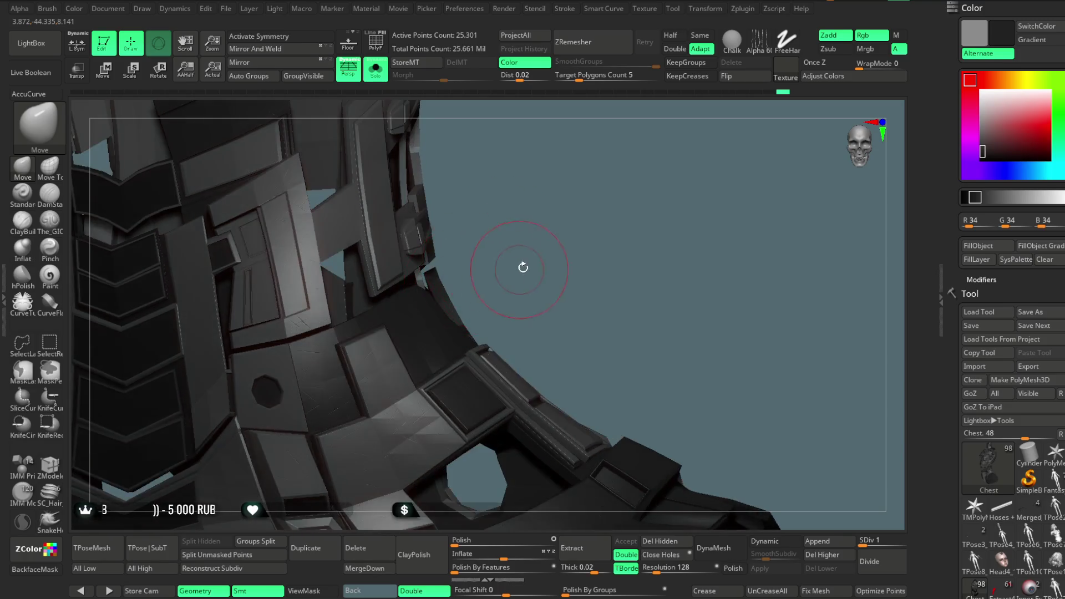
{"action": "left_click", "coordinate": [411, 298], "text": "ctrl+shift"}
{"action": "mouse_move", "coordinate": [411, 298]}
{"action": "left_mouse_down"}
{"action": "mouse_move", "coordinate": [531, 225]}
{"action": "mouse_move", "coordinate": [542, 206]}
{"action": "mouse_move", "coordinate": [549, 247]}
{"action": "mouse_move", "coordinate": [607, 172]}
{"action": "left_mouse_up"}
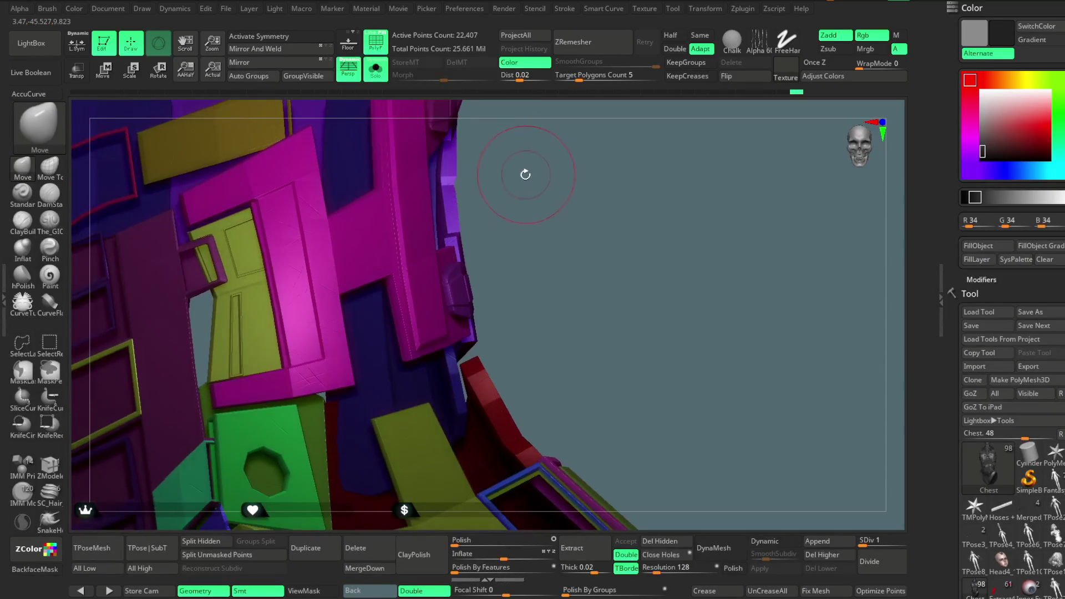
{"action": "mouse_move", "coordinate": [575, 177]}
{"action": "left_mouse_down"}
{"action": "mouse_move", "coordinate": [571, 205]}
{"action": "mouse_move", "coordinate": [557, 194]}
{"action": "left_mouse_up"}
{"action": "mouse_move", "coordinate": [686, 228]}
{"action": "left_mouse_down"}
{"action": "mouse_move", "coordinate": [693, 190]}
{"action": "mouse_move", "coordinate": [706, 198]}
{"action": "mouse_move", "coordinate": [680, 181]}
{"action": "mouse_move", "coordinate": [668, 197]}
{"action": "mouse_move", "coordinate": [689, 219]}
{"action": "mouse_move", "coordinate": [685, 203]}
{"action": "mouse_move", "coordinate": [667, 213]}
{"action": "mouse_move", "coordinate": [688, 214]}
{"action": "mouse_move", "coordinate": [686, 205]}
{"action": "mouse_move", "coordinate": [696, 231]}
{"action": "left_mouse_up"}
{"action": "left_click", "coordinate": [697, 234], "text": "ctrl+shift"}
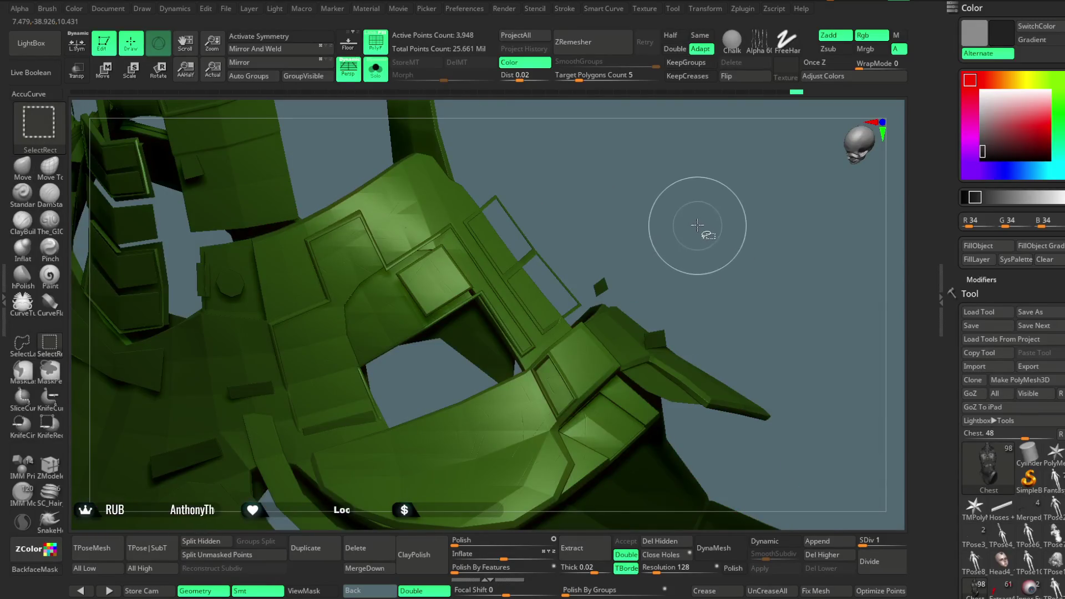
- Reveal all hidden chest parts and turn the chest's upper part toward the view
{"action": "left_click", "coordinate": [704, 228], "text": "ctrl+shift"}
{"action": "mouse_move", "coordinate": [692, 207]}
{"action": "left_mouse_down"}
{"action": "mouse_move", "coordinate": [666, 244]}
{"action": "mouse_move", "coordinate": [687, 245]}
{"action": "mouse_move", "coordinate": [680, 209]}
{"action": "mouse_move", "coordinate": [693, 203]}
{"action": "mouse_move", "coordinate": [680, 219]}
{"action": "mouse_move", "coordinate": [708, 245]}
{"action": "mouse_move", "coordinate": [686, 258]}
{"action": "mouse_move", "coordinate": [677, 238]}
{"action": "mouse_move", "coordinate": [628, 206]}
{"action": "mouse_move", "coordinate": [670, 235]}
{"action": "mouse_move", "coordinate": [700, 325]}
{"action": "left_mouse_up"}
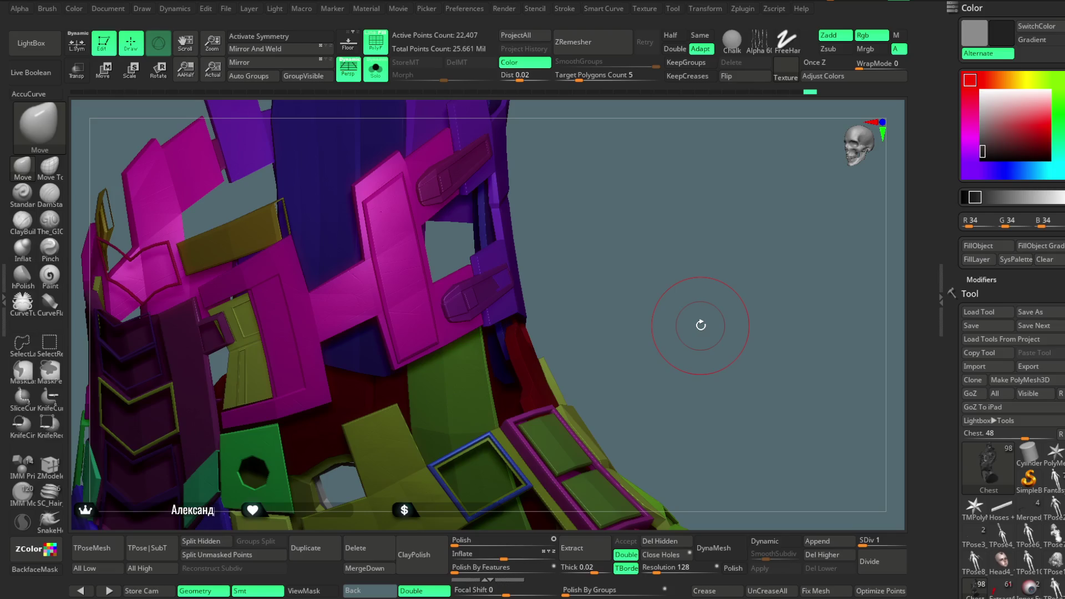
{"action": "mouse_move", "coordinate": [612, 249]}
{"action": "left_mouse_down"}
{"action": "mouse_move", "coordinate": [631, 228]}
{"action": "mouse_move", "coordinate": [617, 252]}
{"action": "mouse_move", "coordinate": [625, 335]}
{"action": "mouse_move", "coordinate": [619, 288]}
{"action": "mouse_move", "coordinate": [552, 238]}
{"action": "mouse_move", "coordinate": [610, 222]}
{"action": "mouse_move", "coordinate": [611, 273]}
{"action": "mouse_move", "coordinate": [606, 190]}
{"action": "mouse_move", "coordinate": [646, 203]}
{"action": "mouse_move", "coordinate": [620, 238]}
{"action": "mouse_move", "coordinate": [641, 183]}
{"action": "mouse_move", "coordinate": [632, 188]}
{"action": "mouse_move", "coordinate": [663, 183]}
{"action": "mouse_move", "coordinate": [656, 170]}
{"action": "mouse_move", "coordinate": [693, 191]}
{"action": "mouse_move", "coordinate": [661, 157]}
{"action": "left_mouse_up"}
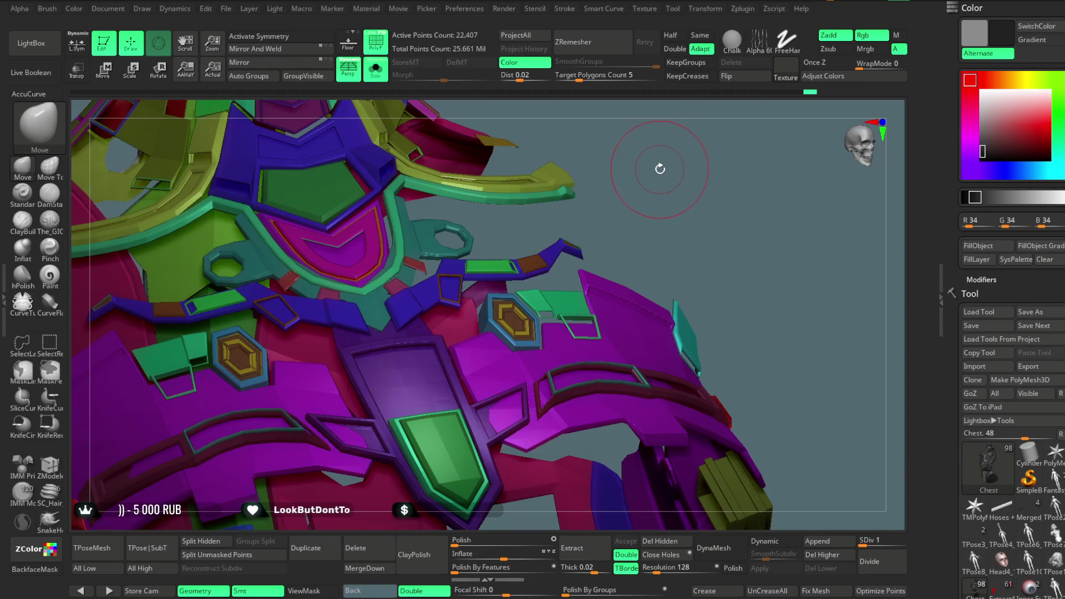
{"action": "mouse_move", "coordinate": [694, 231]}
{"action": "left_mouse_down"}
{"action": "mouse_move", "coordinate": [647, 186]}
{"action": "mouse_move", "coordinate": [662, 197]}
{"action": "mouse_move", "coordinate": [660, 155]}
{"action": "left_mouse_up"}
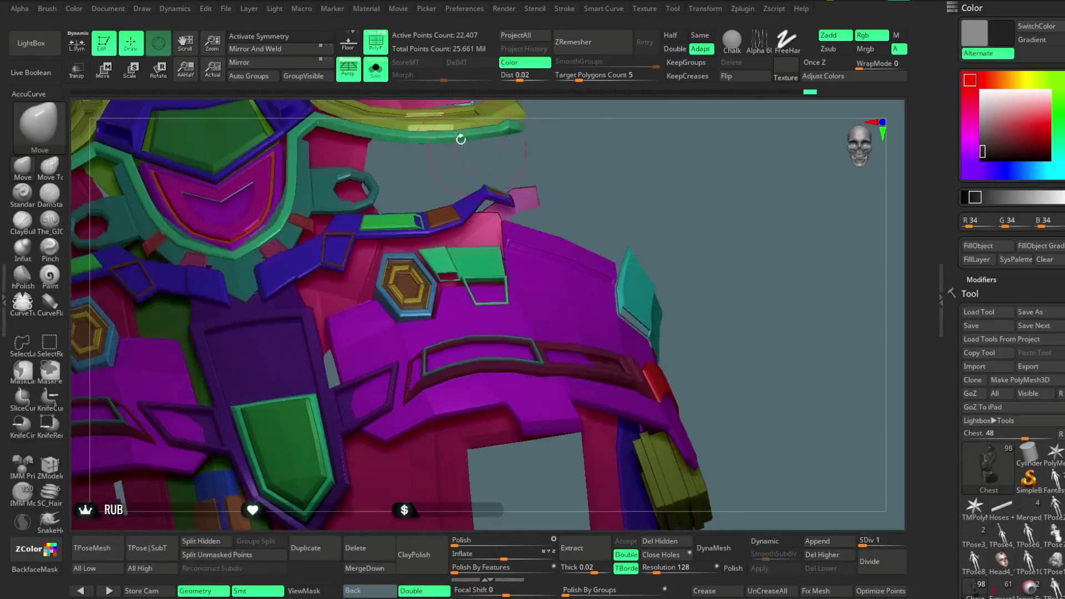
- Toggle polygroup colours, zoom to the hexagon emblem, and isolate its polygroup
{"action": "left_click", "coordinate": [376, 43]}
{"action": "left_click", "coordinate": [381, 50]}
{"action": "left_click", "coordinate": [381, 50]}
{"action": "left_click", "coordinate": [381, 51]}
{"action": "mouse_move", "coordinate": [672, 166]}
{"action": "left_mouse_down"}
{"action": "mouse_move", "coordinate": [721, 194]}
{"action": "mouse_move", "coordinate": [744, 185]}
{"action": "mouse_move", "coordinate": [478, 366]}
{"action": "left_mouse_up"}
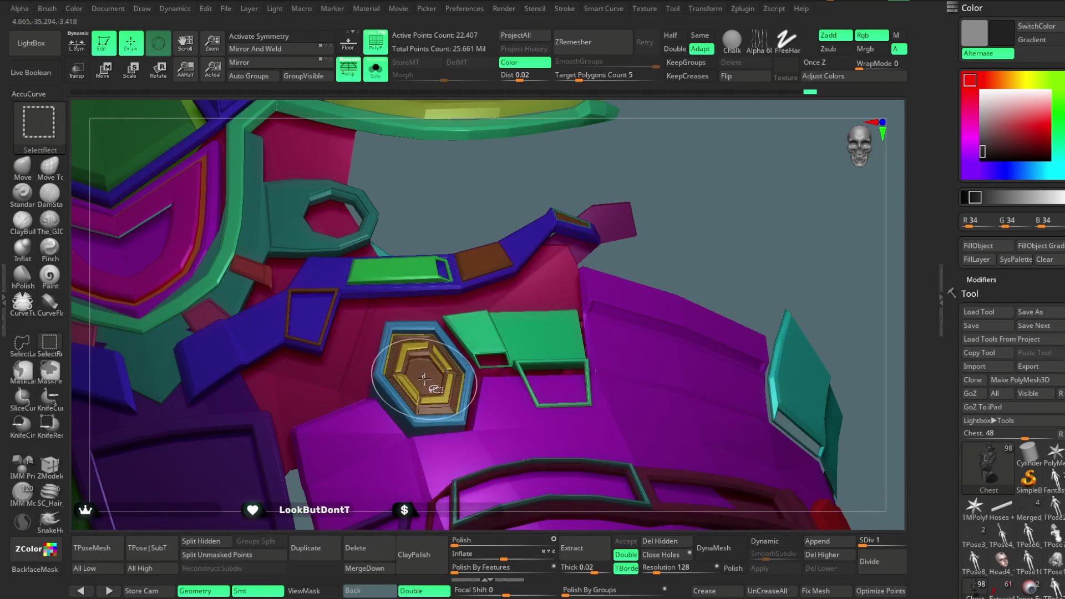
{"action": "left_click", "coordinate": [690, 222], "text": "ctrl+shift"}
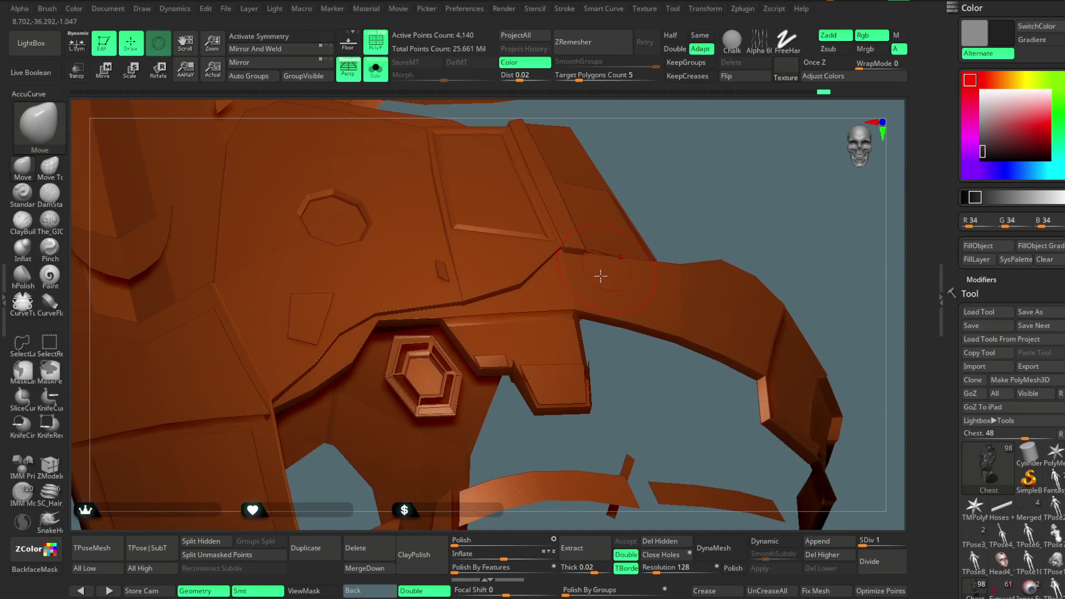
{"action": "left_click", "coordinate": [981, 250]}
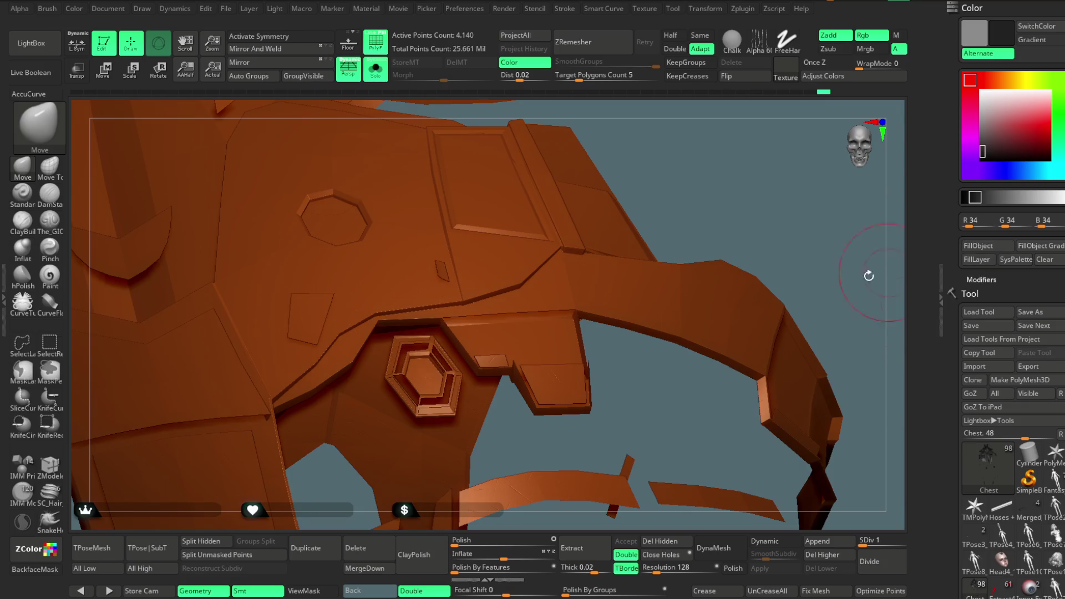
{"action": "left_click", "coordinate": [379, 71]}
{"action": "left_click", "coordinate": [375, 68]}
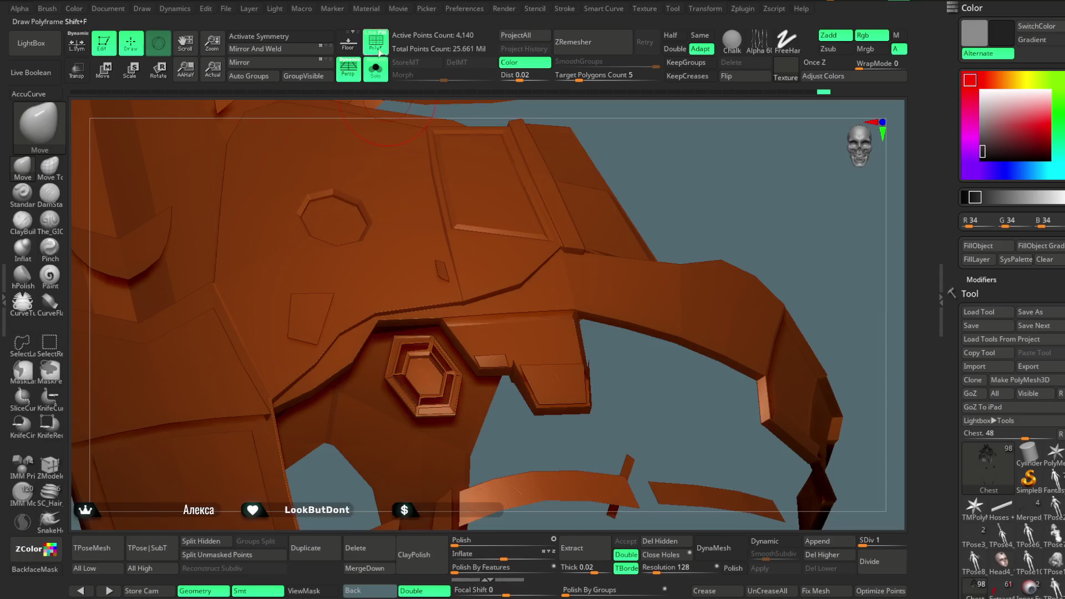
{"action": "left_click", "coordinate": [709, 217], "text": "ctrl+shift"}
{"action": "left_click_drag", "start_coordinate": [677, 232], "coordinate": [682, 247]}
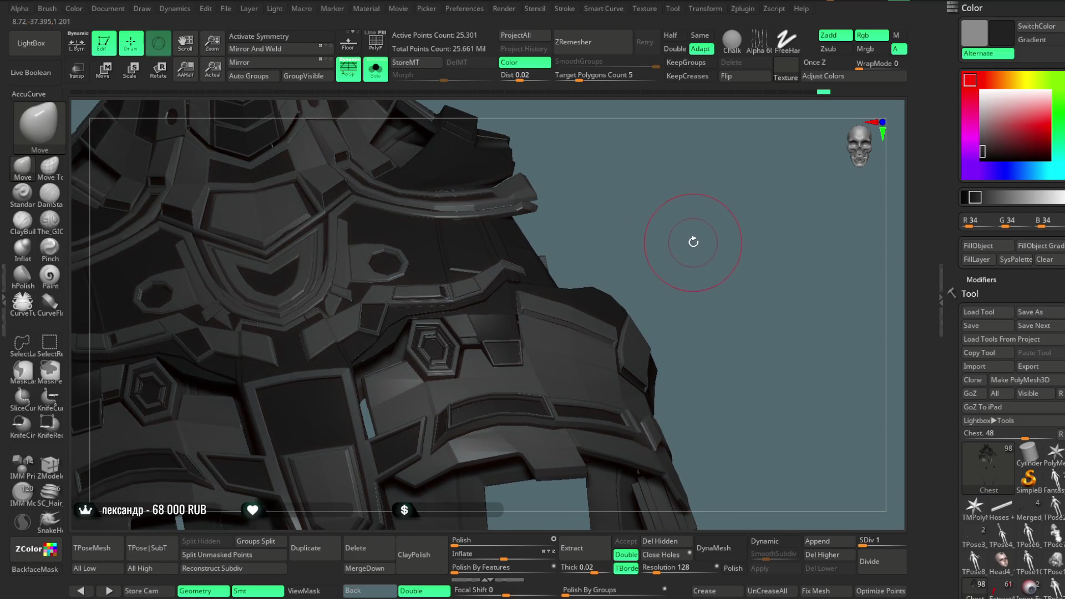
{"action": "mouse_move", "coordinate": [712, 199]}
{"action": "left_mouse_down"}
{"action": "mouse_move", "coordinate": [707, 233]}
{"action": "mouse_move", "coordinate": [719, 232]}
{"action": "mouse_move", "coordinate": [710, 195]}
{"action": "mouse_move", "coordinate": [669, 208]}
{"action": "mouse_move", "coordinate": [742, 221]}
{"action": "mouse_move", "coordinate": [735, 233]}
{"action": "mouse_move", "coordinate": [682, 228]}
{"action": "mouse_move", "coordinate": [623, 241]}
{"action": "mouse_move", "coordinate": [820, 202]}
{"action": "mouse_move", "coordinate": [750, 193]}
{"action": "mouse_move", "coordinate": [755, 182]}
{"action": "mouse_move", "coordinate": [635, 226]}
{"action": "left_mouse_up"}
- Rotate and zoom in on the shoulder armour, then turn on PolyF polygroup colours
{"action": "mouse_move", "coordinate": [771, 200]}
{"action": "left_mouse_down"}
{"action": "mouse_move", "coordinate": [750, 190]}
{"action": "mouse_move", "coordinate": [711, 260]}
{"action": "left_mouse_up"}
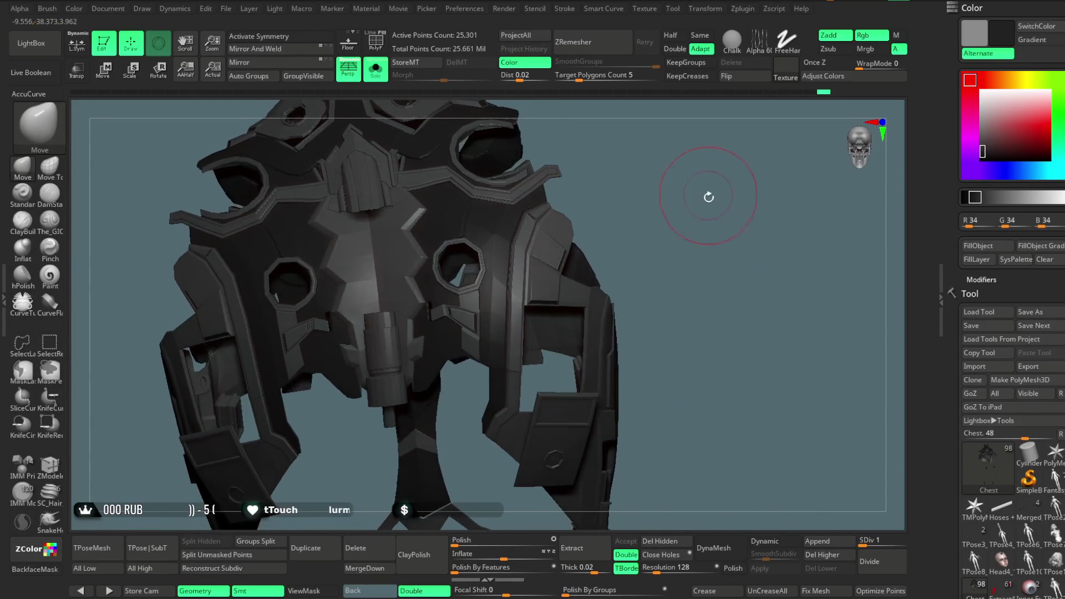
{"action": "left_click_drag", "start_coordinate": [710, 211], "coordinate": [706, 226]}
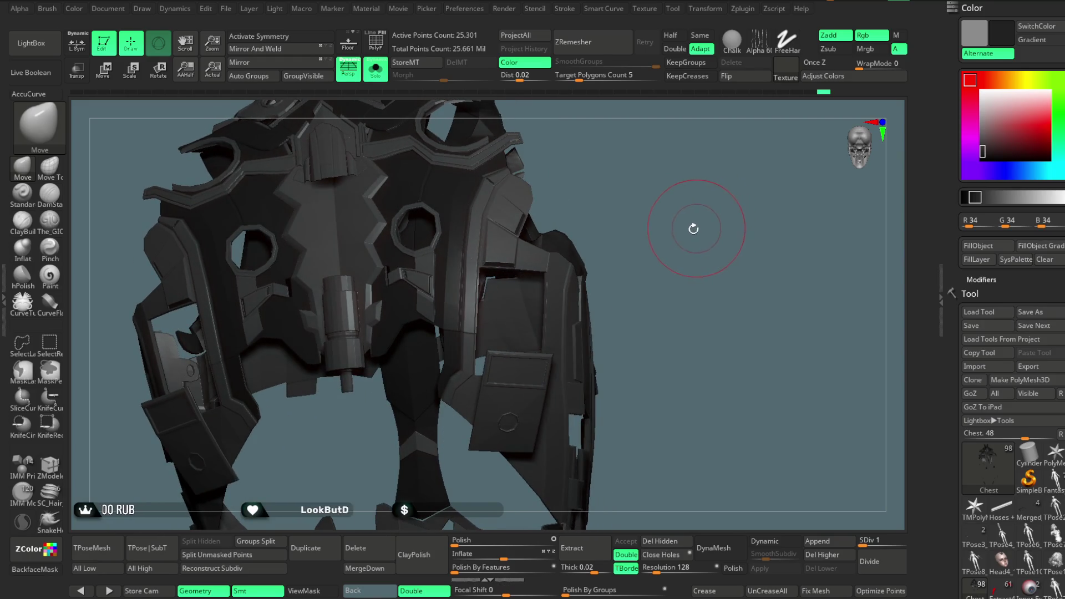
{"action": "mouse_move", "coordinate": [625, 245]}
{"action": "left_mouse_down", "text": "alt"}
{"action": "mouse_move", "coordinate": [630, 181]}
{"action": "mouse_move", "coordinate": [634, 202]}
{"action": "mouse_move", "coordinate": [423, 159]}
{"action": "left_mouse_up", "text": "alt"}
{"action": "left_click", "coordinate": [379, 49]}
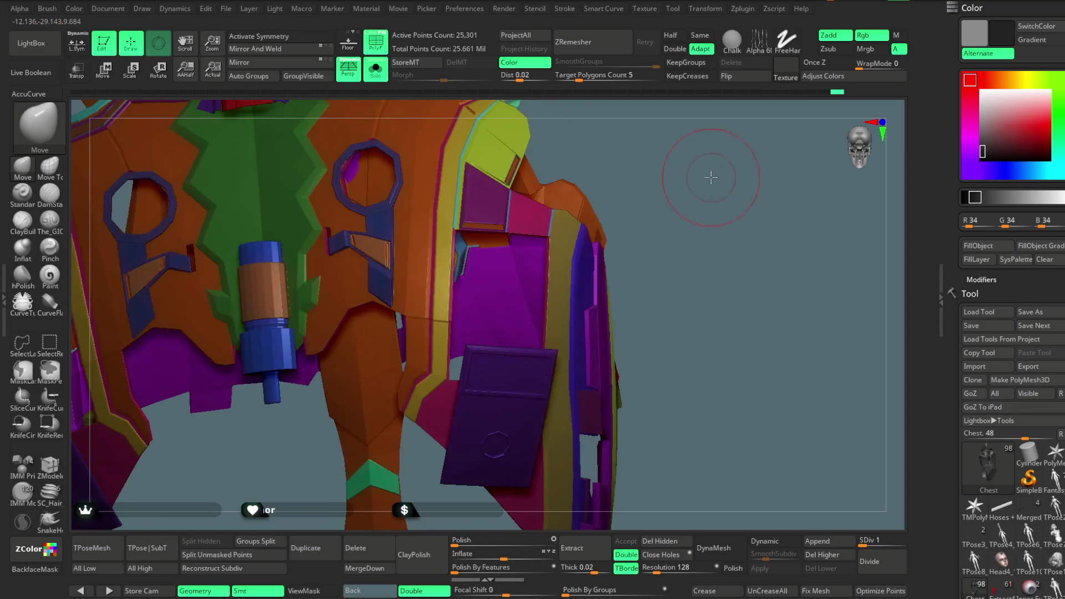
- Hide the orange polygroup by isolating and inverting it, then orbit to the yellow and magenta plates
{"action": "mouse_move", "coordinate": [706, 173]}
{"action": "left_mouse_down", "text": "alt"}
{"action": "mouse_move", "coordinate": [696, 166]}
{"action": "mouse_move", "coordinate": [699, 229]}
{"action": "left_mouse_up", "text": "alt"}
{"action": "left_click", "coordinate": [405, 368], "text": "ctrl+shift"}
{"action": "left_click", "coordinate": [757, 161], "text": "ctrl+shift"}
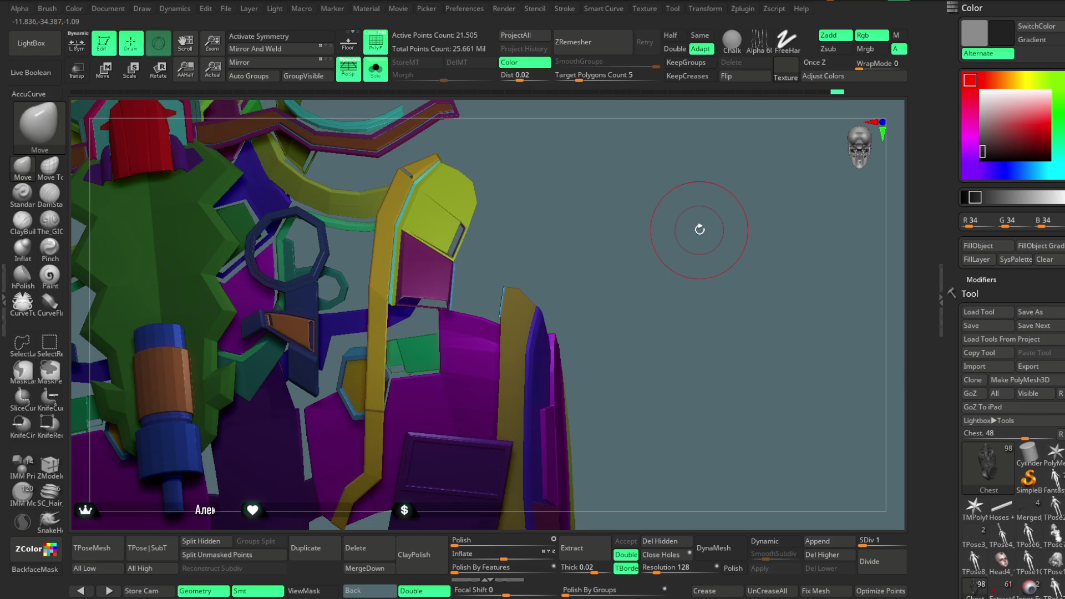
{"action": "mouse_move", "coordinate": [656, 276]}
{"action": "left_mouse_down"}
{"action": "mouse_move", "coordinate": [656, 285]}
{"action": "mouse_move", "coordinate": [655, 254]}
{"action": "mouse_move", "coordinate": [664, 266]}
{"action": "left_mouse_up"}
{"action": "left_click_drag", "start_coordinate": [729, 223], "coordinate": [463, 386]}
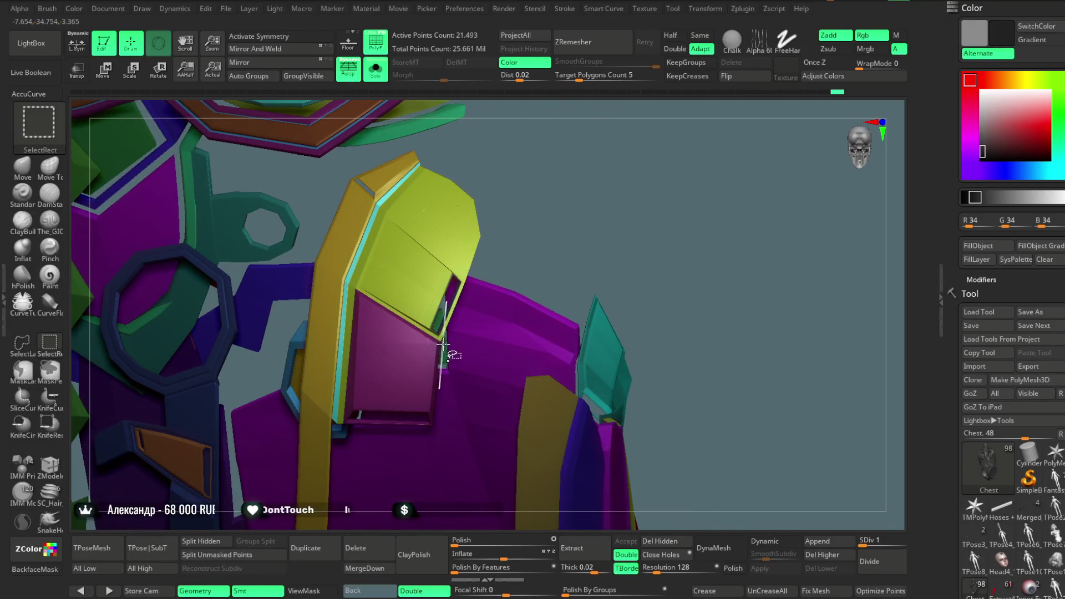
{"action": "scroll", "coordinate": [609, 206], "scroll_direction": "up", "scroll_amount": 10}
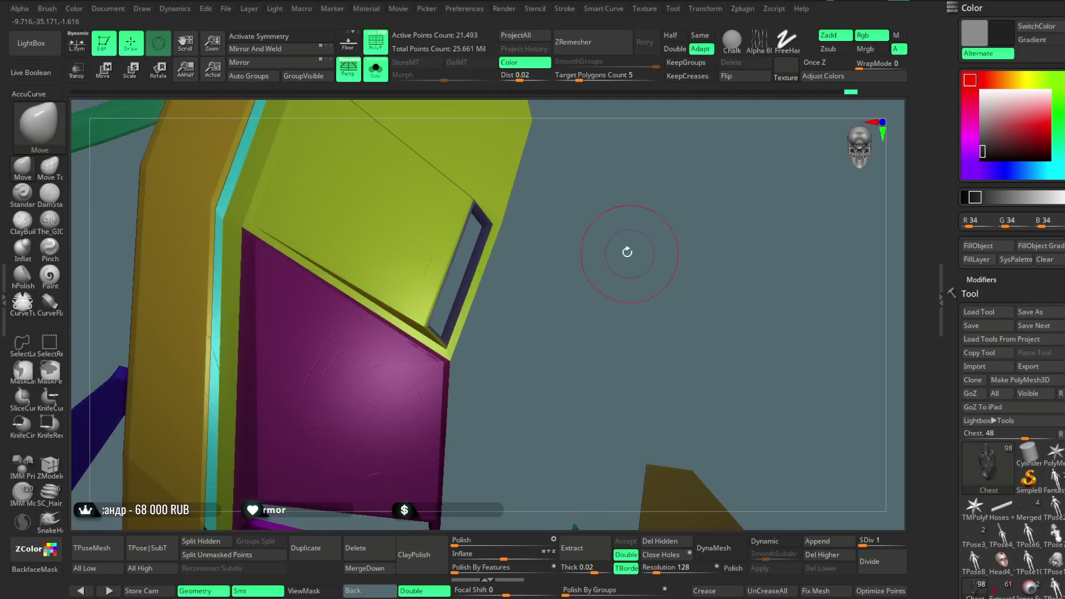
{"action": "mouse_move", "coordinate": [622, 225]}
{"action": "left_mouse_down"}
{"action": "mouse_move", "coordinate": [637, 207]}
{"action": "mouse_move", "coordinate": [594, 257]}
{"action": "mouse_move", "coordinate": [593, 273]}
{"action": "left_mouse_up"}
{"action": "key", "text": "ctrl+shift"}
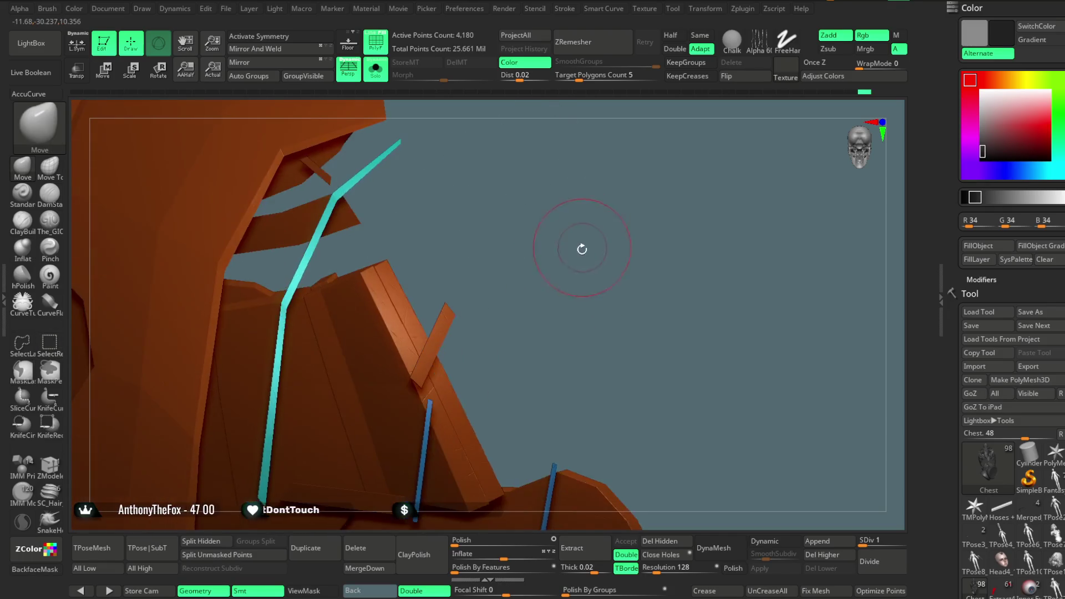
{"action": "mouse_move", "coordinate": [611, 234]}
{"action": "left_mouse_down"}
{"action": "mouse_move", "coordinate": [637, 252]}
{"action": "mouse_move", "coordinate": [645, 214]}
{"action": "mouse_move", "coordinate": [583, 240]}
{"action": "mouse_move", "coordinate": [625, 256]}
{"action": "mouse_move", "coordinate": [642, 244]}
{"action": "mouse_move", "coordinate": [649, 257]}
{"action": "mouse_move", "coordinate": [660, 195]}
{"action": "mouse_move", "coordinate": [643, 225]}
{"action": "mouse_move", "coordinate": [630, 392]}
{"action": "mouse_move", "coordinate": [634, 261]}
{"action": "mouse_move", "coordinate": [616, 248]}
{"action": "mouse_move", "coordinate": [630, 245]}
{"action": "mouse_move", "coordinate": [656, 269]}
{"action": "mouse_move", "coordinate": [648, 190]}
{"action": "mouse_move", "coordinate": [644, 221]}
{"action": "mouse_move", "coordinate": [675, 221]}
{"action": "mouse_move", "coordinate": [643, 200]}
{"action": "left_mouse_up"}
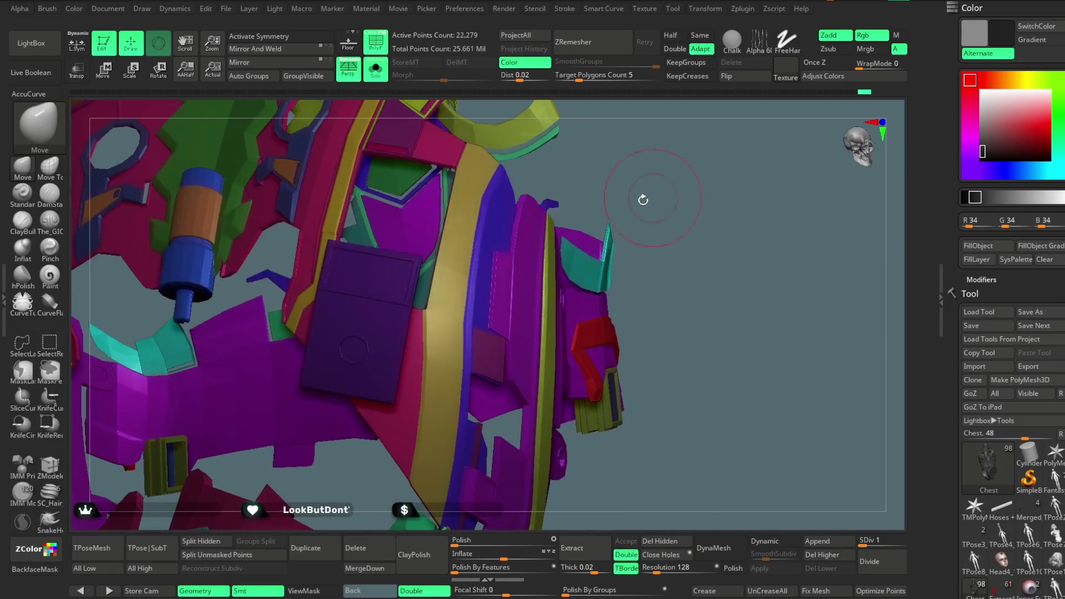
- Toggle polygroup colours and hide the red armour piece and pink strip with a lasso selection
{"action": "left_click", "coordinate": [381, 49]}
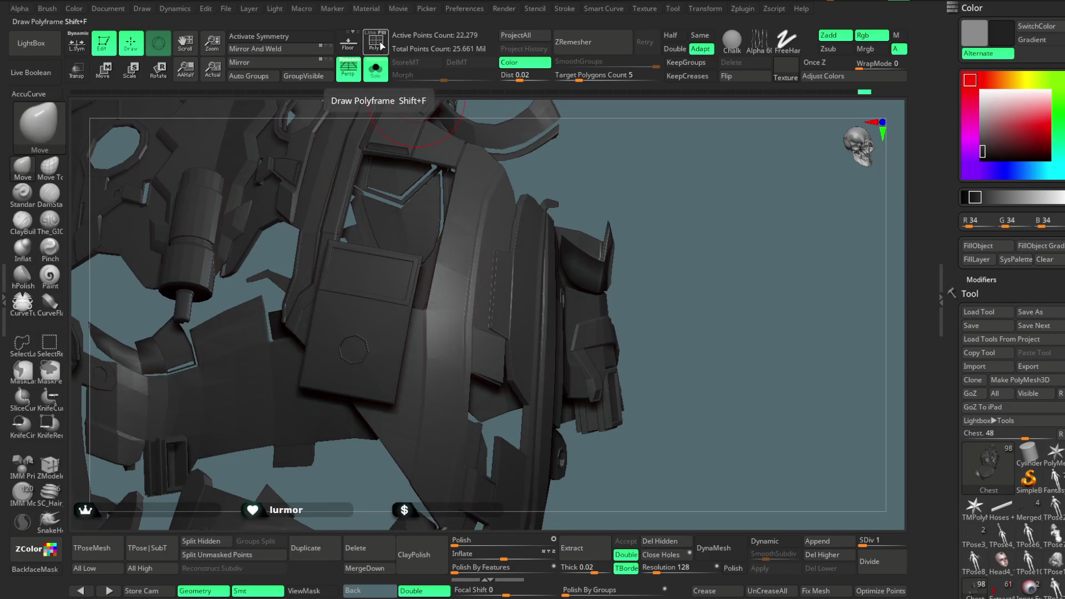
{"action": "left_click", "coordinate": [381, 43]}
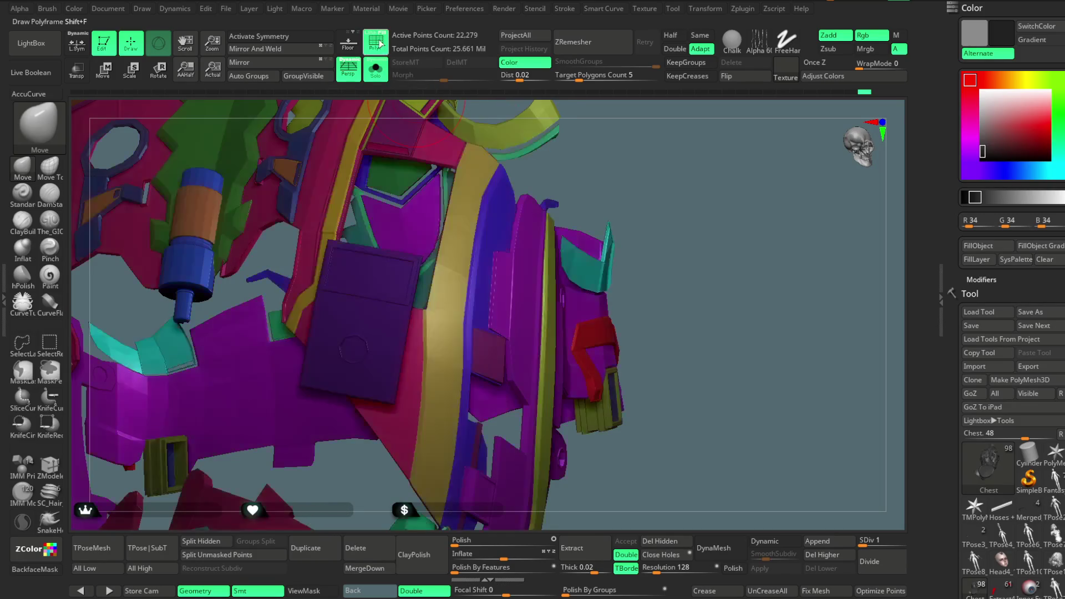
{"action": "mouse_move", "coordinate": [687, 182]}
{"action": "left_mouse_down"}
{"action": "mouse_move", "coordinate": [664, 248]}
{"action": "mouse_move", "coordinate": [672, 198]}
{"action": "mouse_move", "coordinate": [564, 309]}
{"action": "mouse_move", "coordinate": [551, 292]}
{"action": "mouse_move", "coordinate": [592, 358]}
{"action": "mouse_move", "coordinate": [610, 324]}
{"action": "mouse_move", "coordinate": [618, 253]}
{"action": "left_mouse_up"}
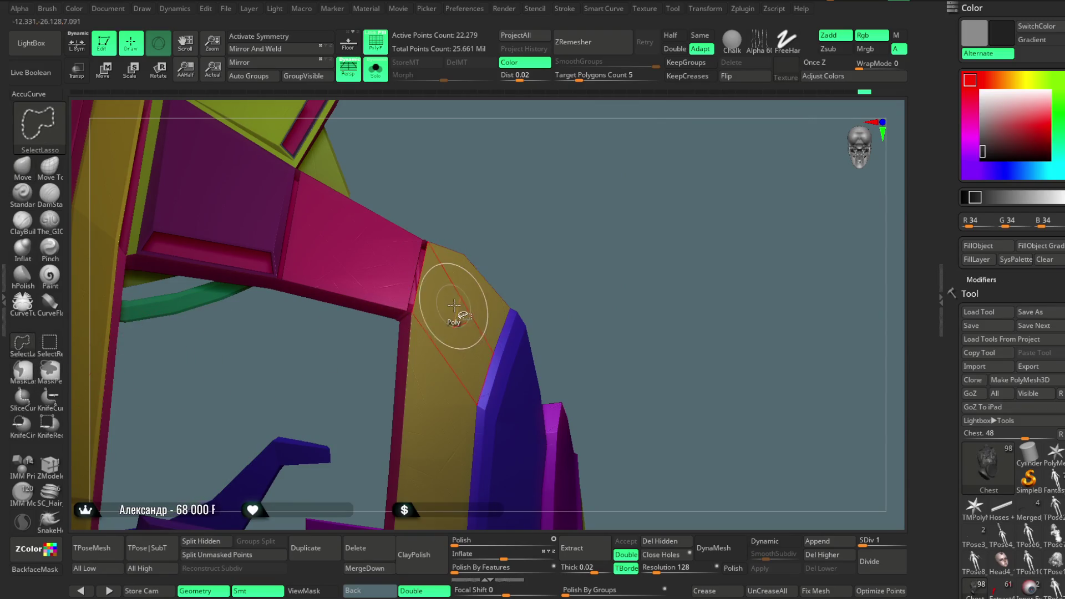
{"action": "mouse_move", "coordinate": [585, 283]}
{"action": "left_mouse_down"}
{"action": "mouse_move", "coordinate": [577, 217]}
{"action": "mouse_move", "coordinate": [581, 336]}
{"action": "mouse_move", "coordinate": [610, 321]}
{"action": "mouse_move", "coordinate": [597, 384]}
{"action": "mouse_move", "coordinate": [570, 331]}
{"action": "mouse_move", "coordinate": [574, 378]}
{"action": "mouse_move", "coordinate": [578, 333]}
{"action": "mouse_move", "coordinate": [453, 262]}
{"action": "left_mouse_up"}
{"action": "key", "text": "ctrl+shift"}
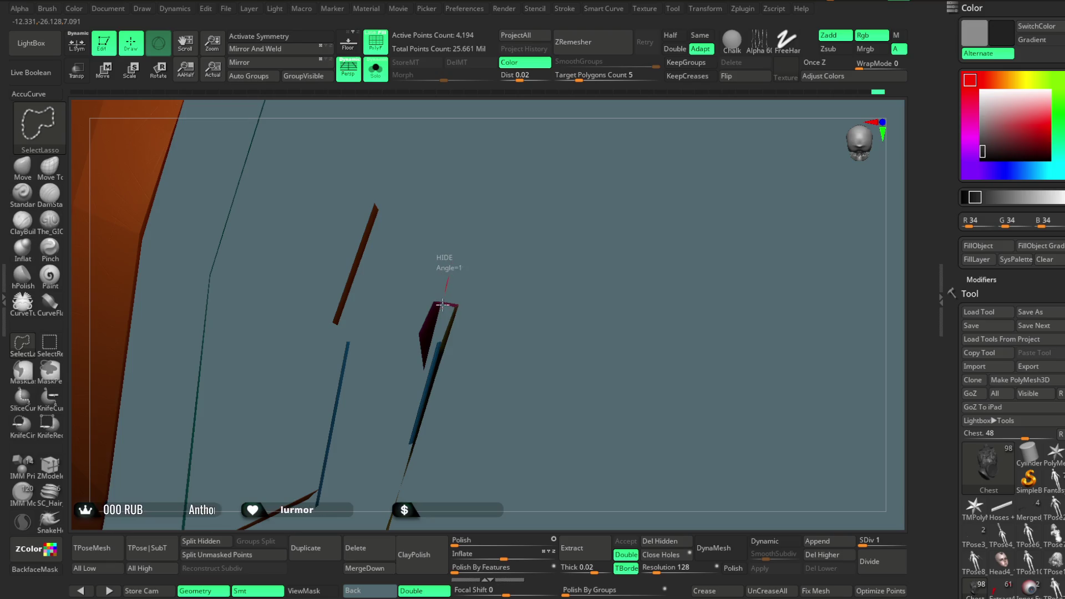
{"action": "left_click_drag", "start_coordinate": [396, 363], "coordinate": [400, 360], "text": "ctrl+shift"}
{"action": "mouse_move", "coordinate": [556, 258]}
{"action": "left_mouse_down"}
{"action": "mouse_move", "coordinate": [544, 290]}
{"action": "mouse_move", "coordinate": [532, 283]}
{"action": "mouse_move", "coordinate": [587, 311]}
{"action": "mouse_move", "coordinate": [440, 311]}
{"action": "mouse_move", "coordinate": [436, 292]}
{"action": "mouse_move", "coordinate": [506, 275]}
{"action": "mouse_move", "coordinate": [514, 209]}
{"action": "mouse_move", "coordinate": [594, 261]}
{"action": "mouse_move", "coordinate": [560, 233]}
{"action": "mouse_move", "coordinate": [673, 231]}
{"action": "mouse_move", "coordinate": [654, 171]}
{"action": "mouse_move", "coordinate": [637, 236]}
{"action": "mouse_move", "coordinate": [606, 204]}
{"action": "mouse_move", "coordinate": [623, 222]}
{"action": "mouse_move", "coordinate": [618, 250]}
{"action": "mouse_move", "coordinate": [610, 223]}
{"action": "mouse_move", "coordinate": [700, 206]}
{"action": "mouse_move", "coordinate": [622, 178]}
{"action": "mouse_move", "coordinate": [658, 159]}
{"action": "mouse_move", "coordinate": [642, 202]}
{"action": "mouse_move", "coordinate": [670, 154]}
{"action": "left_mouse_up"}
{"action": "left_click", "coordinate": [436, 292], "text": "ctrl+shift"}
- Unhide all armour parts, then isolate one orange polygroup
{"action": "left_click", "coordinate": [609, 205], "text": "ctrl+shift"}
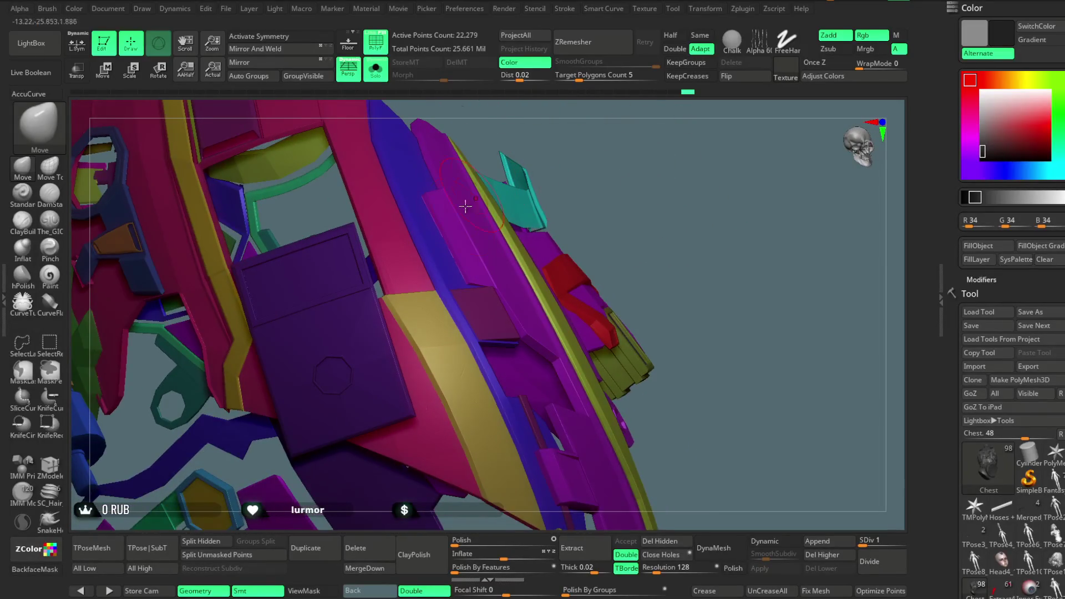
{"action": "left_click_drag", "start_coordinate": [661, 230], "coordinate": [403, 299]}
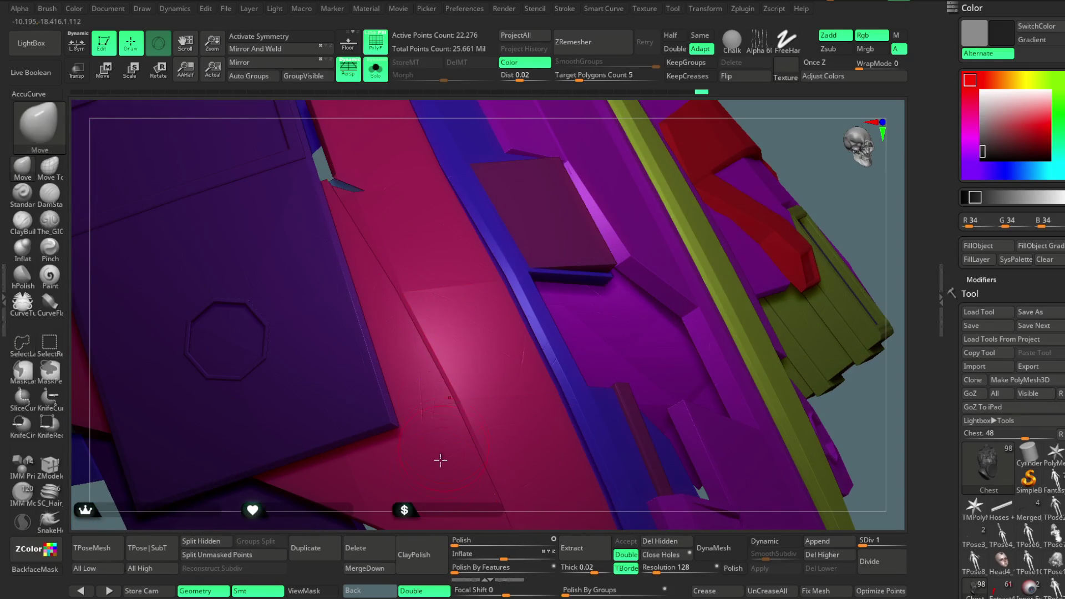
{"action": "mouse_move", "coordinate": [412, 409]}
{"action": "left_mouse_down"}
{"action": "mouse_move", "coordinate": [582, 167]}
{"action": "mouse_move", "coordinate": [625, 247]}
{"action": "mouse_move", "coordinate": [600, 205]}
{"action": "mouse_move", "coordinate": [604, 240]}
{"action": "mouse_move", "coordinate": [583, 248]}
{"action": "left_mouse_up"}
{"action": "left_click", "coordinate": [614, 259], "text": "ctrl+shift"}
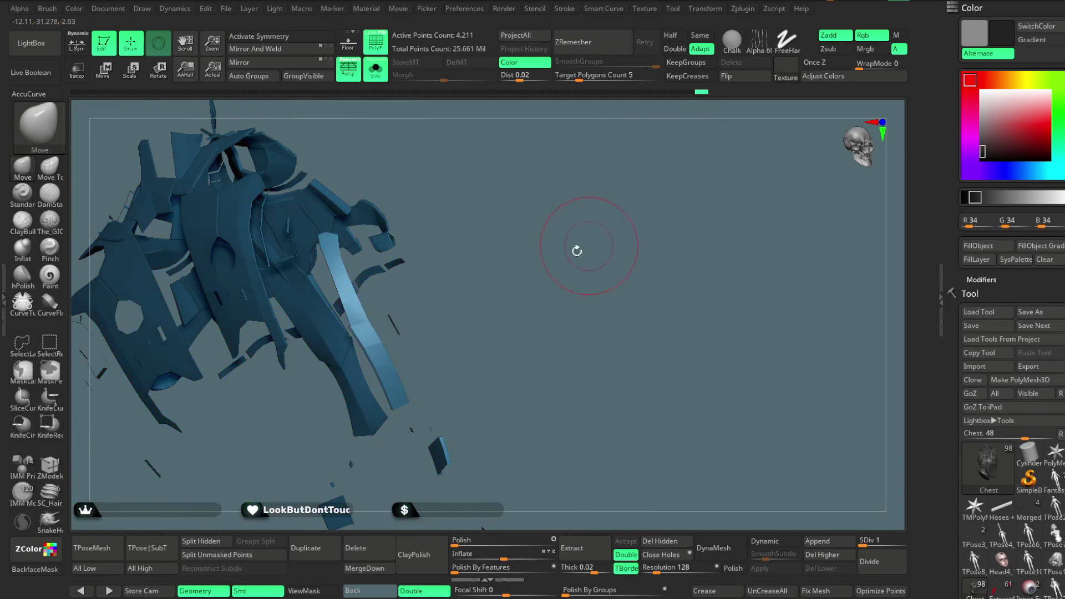
- Turn off PolyF and Solo, unhide all parts, and orbit around the full character
{"action": "left_click", "coordinate": [384, 54]}
{"action": "left_click", "coordinate": [375, 69]}
{"action": "left_click", "coordinate": [576, 177], "text": "ctrl+shift"}
{"action": "mouse_move", "coordinate": [604, 190]}
{"action": "left_mouse_down"}
{"action": "mouse_move", "coordinate": [582, 174]}
{"action": "mouse_move", "coordinate": [604, 173]}
{"action": "mouse_move", "coordinate": [599, 192]}
{"action": "mouse_move", "coordinate": [583, 196]}
{"action": "left_mouse_up"}
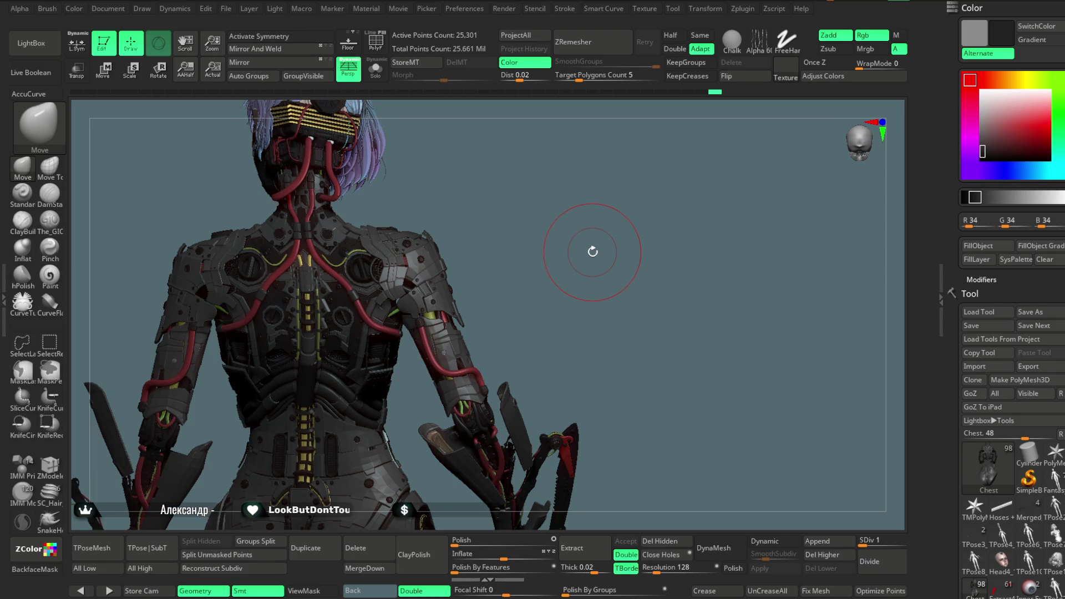
{"action": "mouse_move", "coordinate": [592, 251]}
{"action": "left_mouse_down"}
{"action": "mouse_move", "coordinate": [552, 257]}
{"action": "mouse_move", "coordinate": [589, 259]}
{"action": "mouse_move", "coordinate": [575, 221]}
{"action": "mouse_move", "coordinate": [551, 221]}
{"action": "mouse_move", "coordinate": [548, 238]}
{"action": "mouse_move", "coordinate": [378, 233]}
{"action": "mouse_move", "coordinate": [498, 238]}
{"action": "mouse_move", "coordinate": [454, 248]}
{"action": "left_mouse_up"}
{"action": "mouse_move", "coordinate": [616, 244]}
{"action": "left_mouse_down"}
{"action": "mouse_move", "coordinate": [602, 247]}
{"action": "mouse_move", "coordinate": [606, 259]}
{"action": "left_mouse_up"}
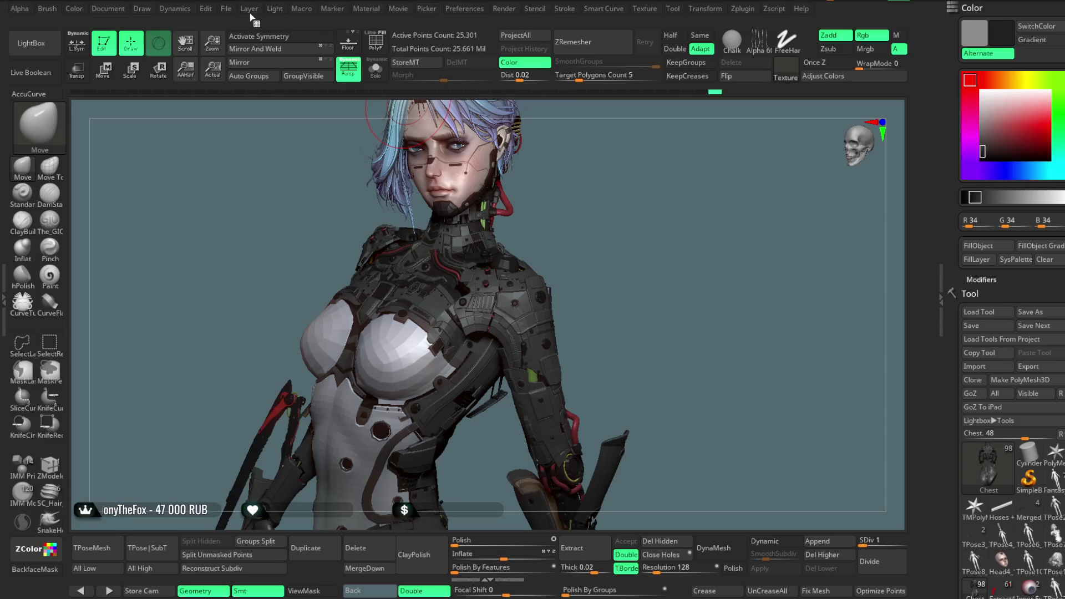
- Open the Light menu and rotate the character from frontal to a back three-quarter view
{"action": "left_click", "coordinate": [274, 10]}
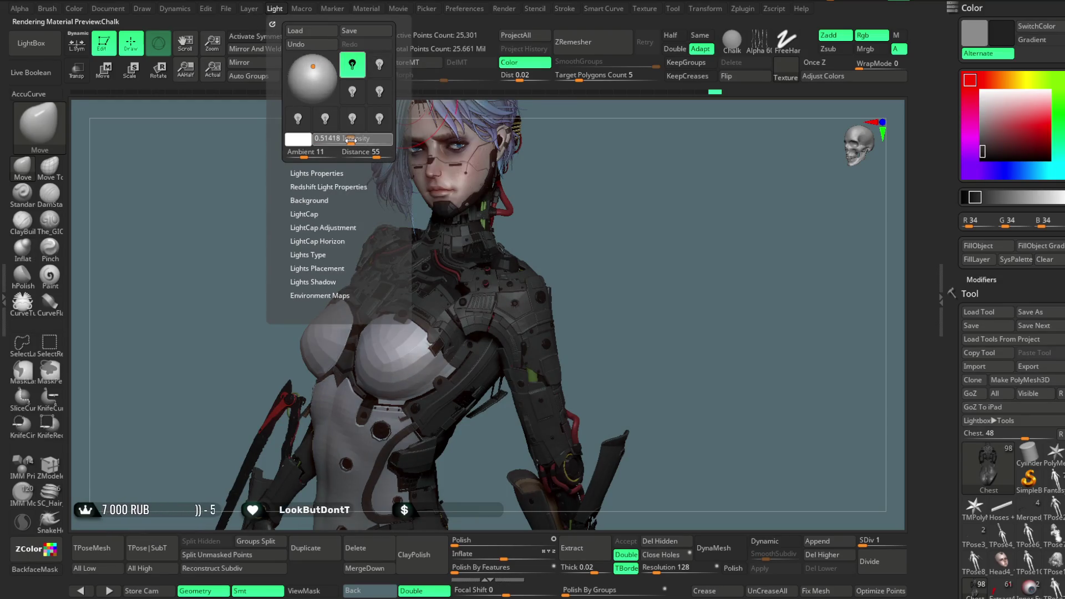
{"action": "mouse_move", "coordinate": [693, 232]}
{"action": "left_mouse_down"}
{"action": "mouse_move", "coordinate": [678, 231]}
{"action": "mouse_move", "coordinate": [726, 227]}
{"action": "mouse_move", "coordinate": [757, 260]}
{"action": "left_mouse_up"}
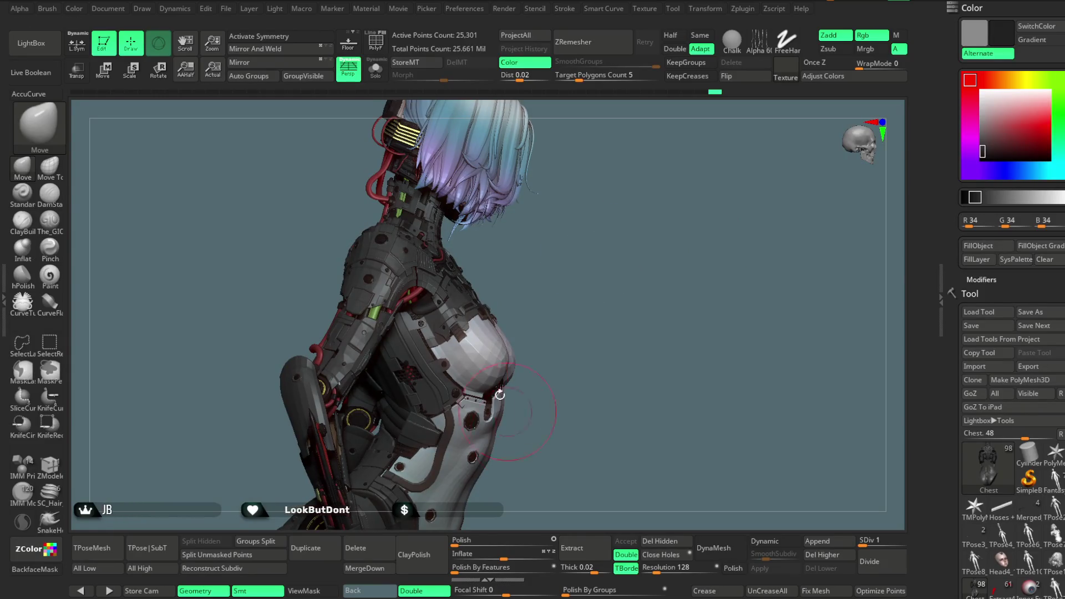
{"action": "mouse_move", "coordinate": [530, 293]}
{"action": "left_mouse_down"}
{"action": "mouse_move", "coordinate": [489, 400]}
{"action": "mouse_move", "coordinate": [597, 271]}
{"action": "mouse_move", "coordinate": [530, 340]}
{"action": "mouse_move", "coordinate": [578, 316]}
{"action": "mouse_move", "coordinate": [554, 266]}
{"action": "mouse_move", "coordinate": [463, 271]}
{"action": "left_mouse_up"}
- Solo the chest armour, hide some parts, then show polygroup colours and hide a small group
{"action": "left_click", "coordinate": [376, 70]}
{"action": "mouse_move", "coordinate": [466, 185]}
{"action": "left_mouse_down"}
{"action": "mouse_move", "coordinate": [586, 308]}
{"action": "mouse_move", "coordinate": [625, 199]}
{"action": "mouse_move", "coordinate": [507, 366]}
{"action": "left_mouse_up"}
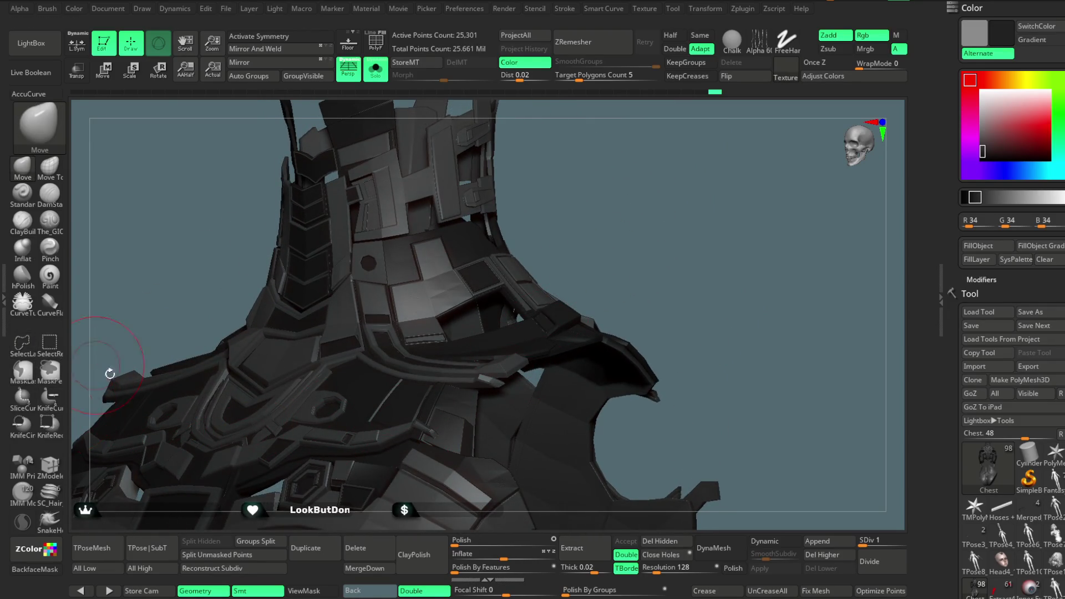
{"action": "left_click", "coordinate": [461, 420], "text": "ctrl+shift"}
{"action": "mouse_move", "coordinate": [627, 238]}
{"action": "left_mouse_down"}
{"action": "mouse_move", "coordinate": [648, 166]}
{"action": "mouse_move", "coordinate": [623, 248]}
{"action": "mouse_move", "coordinate": [632, 306]}
{"action": "mouse_move", "coordinate": [383, 106]}
{"action": "left_mouse_up"}
{"action": "key", "text": "shift+f"}
{"action": "mouse_move", "coordinate": [552, 155]}
{"action": "left_mouse_down"}
{"action": "mouse_move", "coordinate": [452, 269]}
{"action": "mouse_move", "coordinate": [375, 324]}
{"action": "left_mouse_up"}
{"action": "left_click", "coordinate": [376, 324], "text": "ctrl+alt+shift"}
{"action": "left_click_drag", "start_coordinate": [566, 222], "coordinate": [499, 222]}
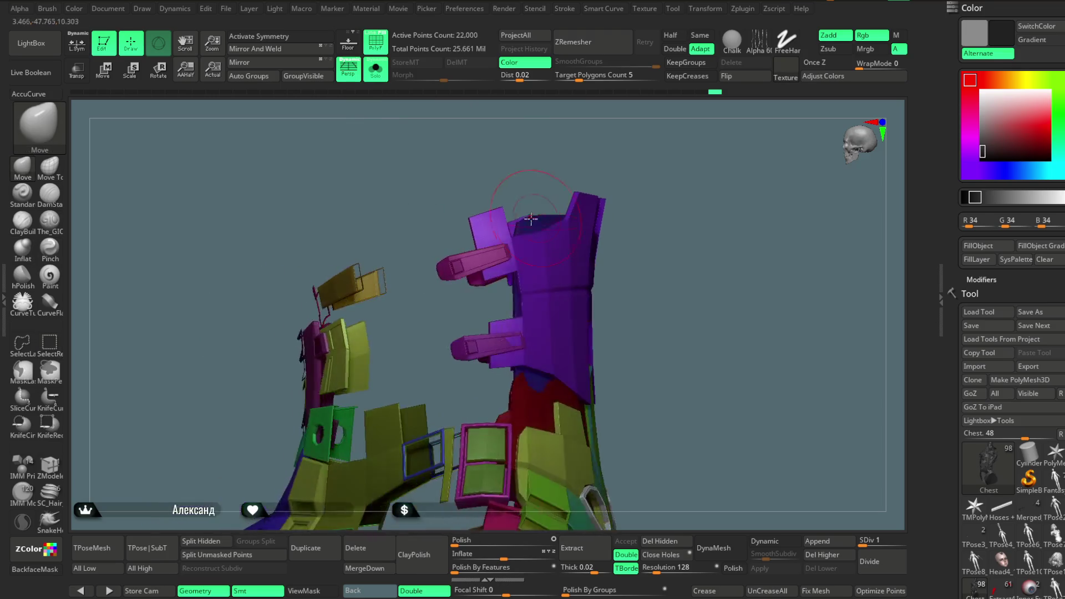
- Hide the blue column and magenta polygroups, then invert visibility to keep only the blue collar plates
{"action": "mouse_move", "coordinate": [623, 163]}
{"action": "left_mouse_down"}
{"action": "mouse_move", "coordinate": [541, 174]}
{"action": "mouse_move", "coordinate": [499, 244]}
{"action": "mouse_move", "coordinate": [481, 251]}
{"action": "mouse_move", "coordinate": [545, 245]}
{"action": "mouse_move", "coordinate": [516, 209]}
{"action": "mouse_move", "coordinate": [544, 190]}
{"action": "left_mouse_up"}
{"action": "left_click", "coordinate": [504, 235], "text": "ctrl+alt+shift"}
{"action": "left_click", "coordinate": [455, 258], "text": "ctrl+alt+shift"}
{"action": "left_click", "coordinate": [560, 199], "text": "ctrl+shift"}
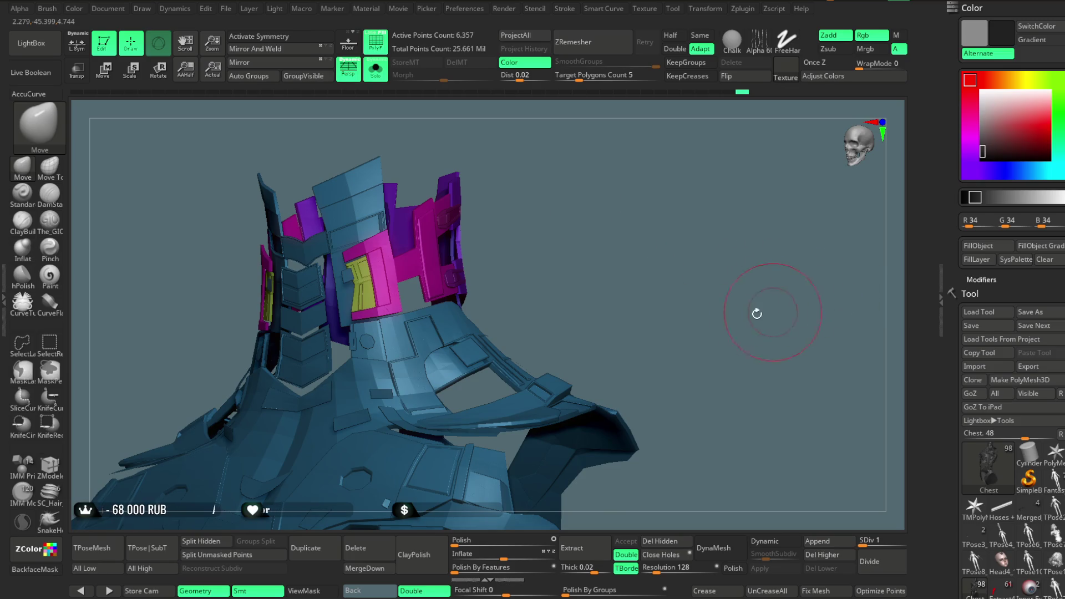
- Try Auto Groups and undo it, turn off polygroup colours, and fill the visible mesh dark grey
{"action": "left_click", "coordinate": [251, 77]}
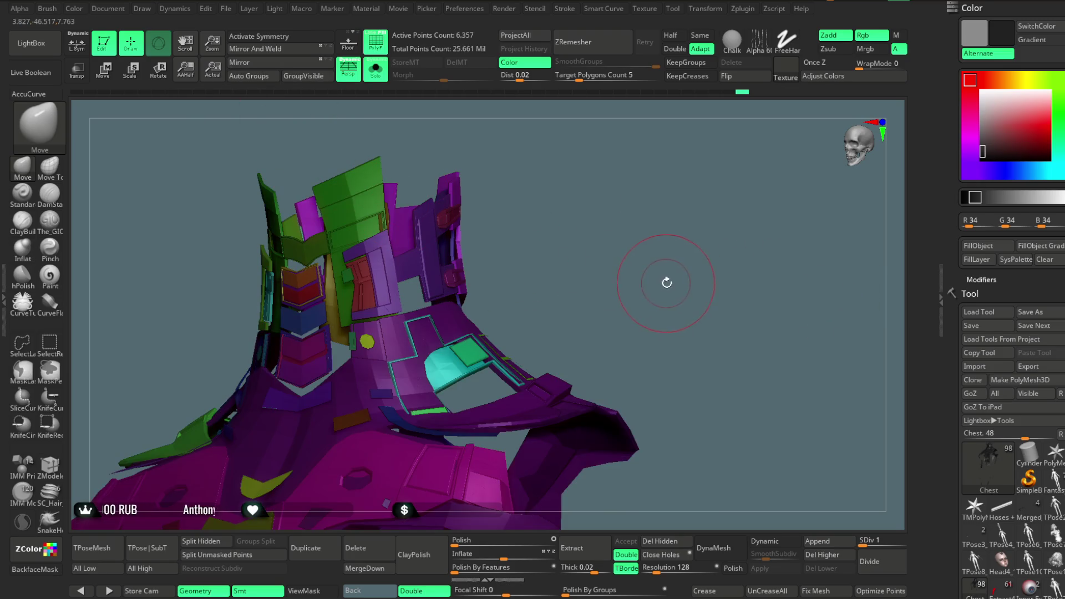
{"action": "key", "text": "ctrl+z"}
{"action": "key", "text": "shift+f"}
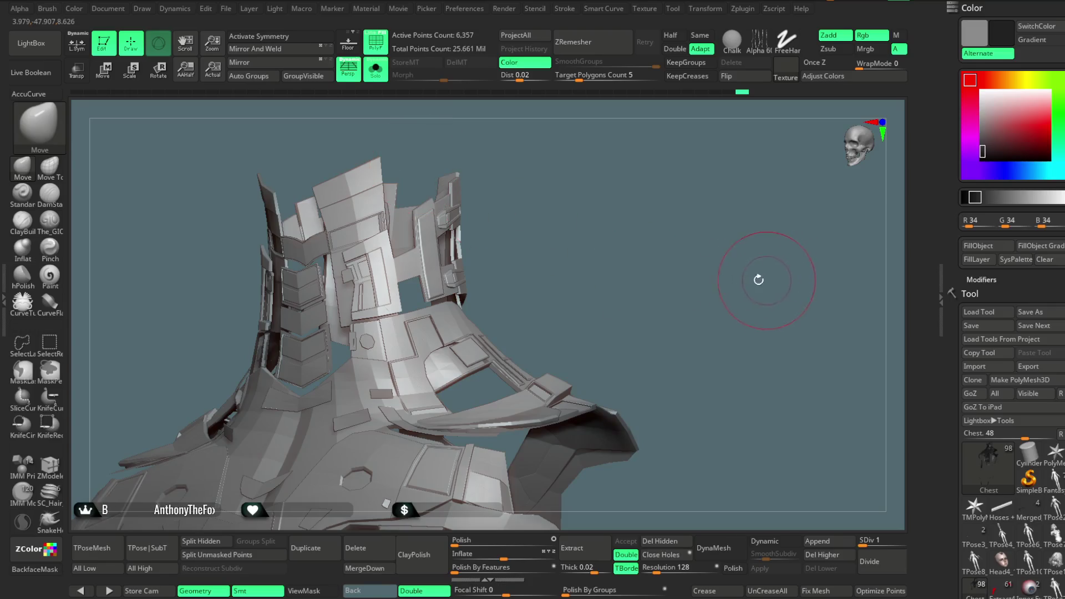
{"action": "left_click", "coordinate": [970, 259]}
- Turn off the wireframe and Solo to show the full character again, framed on the head
{"action": "left_click", "coordinate": [377, 46]}
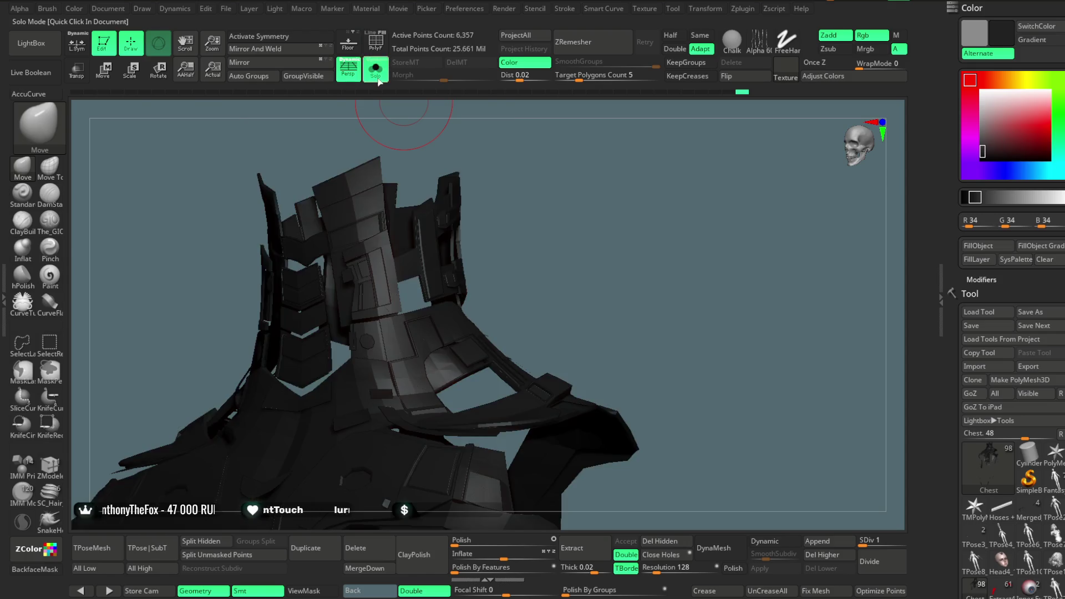
{"action": "left_click", "coordinate": [375, 69]}
{"action": "mouse_move", "coordinate": [623, 247]}
{"action": "left_mouse_down"}
{"action": "mouse_move", "coordinate": [608, 176]}
{"action": "mouse_move", "coordinate": [611, 201]}
{"action": "mouse_move", "coordinate": [591, 183]}
{"action": "mouse_move", "coordinate": [560, 202]}
{"action": "left_mouse_up"}
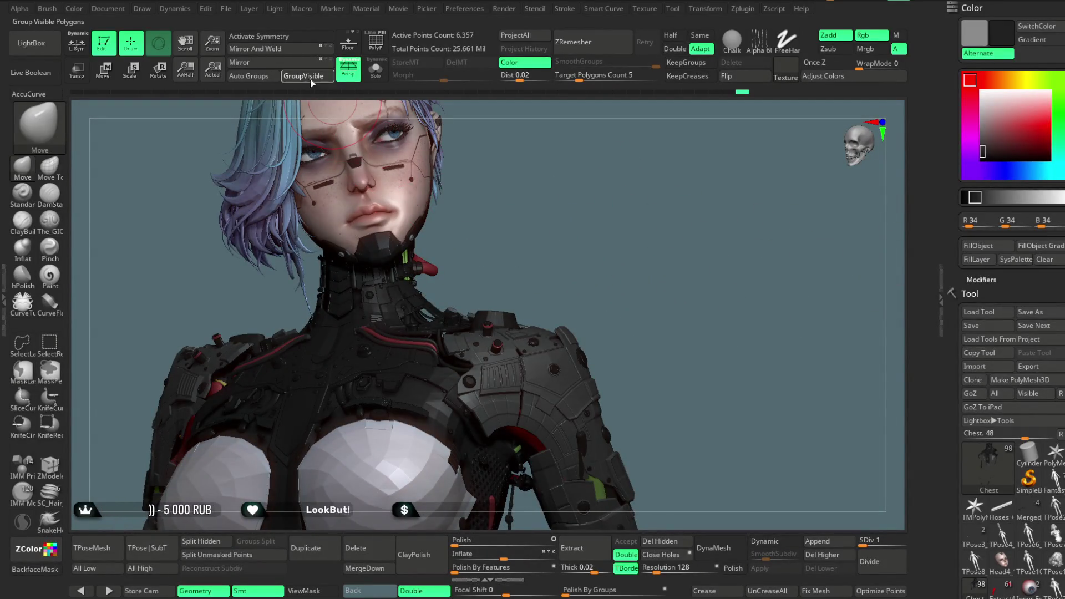
- Turn the head to its profile and zoom in toward the torso and right arm
{"action": "mouse_move", "coordinate": [582, 219]}
{"action": "left_mouse_down"}
{"action": "mouse_move", "coordinate": [552, 208]}
{"action": "mouse_move", "coordinate": [609, 210]}
{"action": "mouse_move", "coordinate": [625, 220]}
{"action": "mouse_move", "coordinate": [585, 238]}
{"action": "mouse_move", "coordinate": [582, 228]}
{"action": "mouse_move", "coordinate": [581, 287]}
{"action": "mouse_move", "coordinate": [570, 240]}
{"action": "mouse_move", "coordinate": [585, 235]}
{"action": "left_mouse_up"}
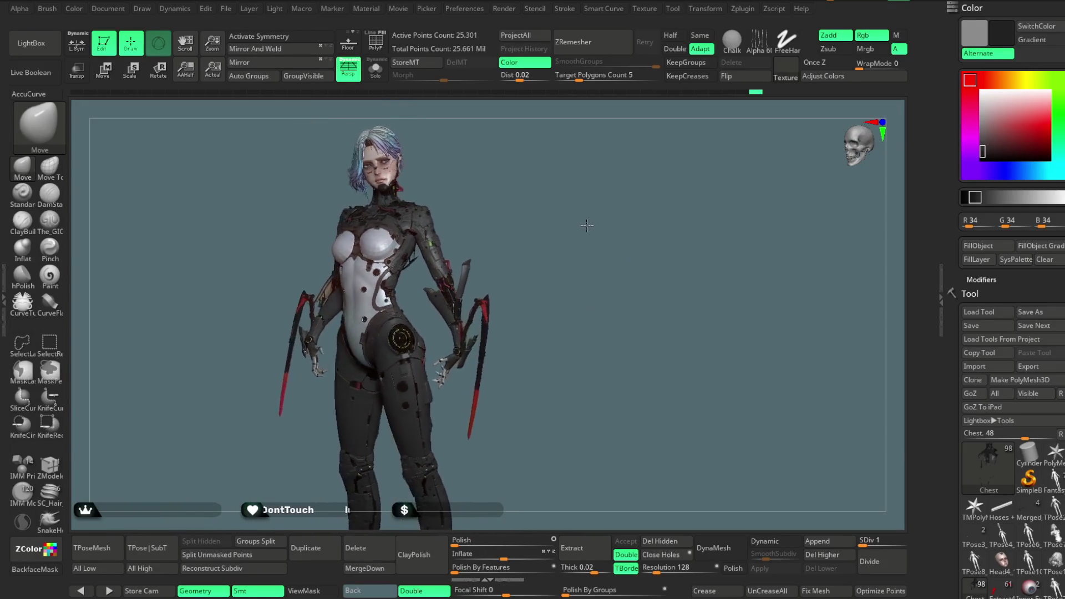
{"action": "mouse_move", "coordinate": [597, 229]}
{"action": "left_mouse_down"}
{"action": "mouse_move", "coordinate": [663, 188]}
{"action": "mouse_move", "coordinate": [713, 209]}
{"action": "mouse_move", "coordinate": [705, 168]}
{"action": "mouse_move", "coordinate": [725, 138]}
{"action": "mouse_move", "coordinate": [429, 347]}
{"action": "left_mouse_up"}
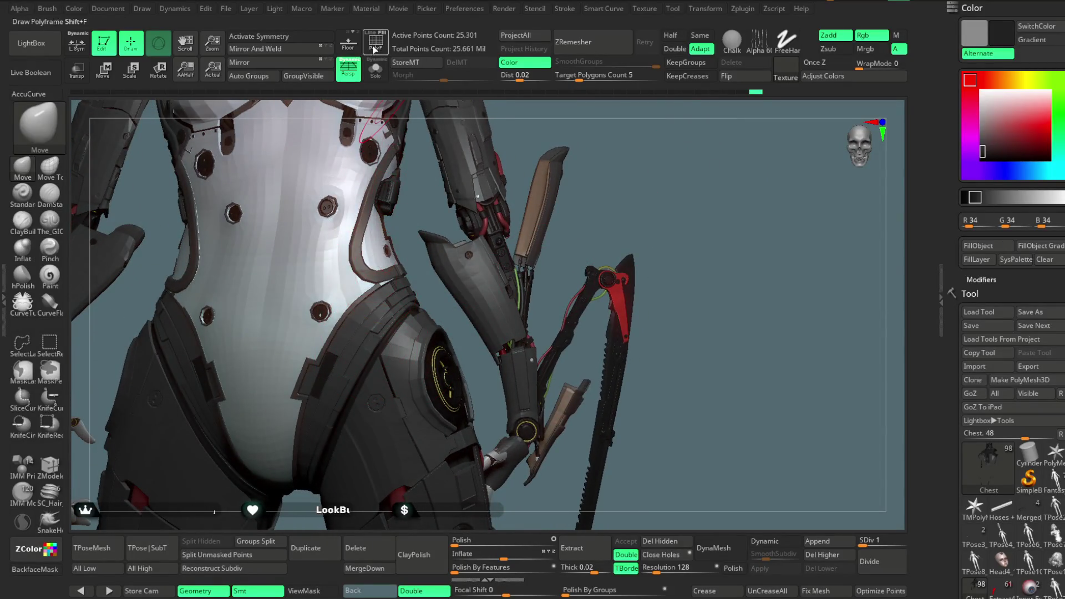
- Show polygroup colours, Solo the chest armour, and isolate the pink polygroup
{"action": "left_click", "coordinate": [373, 49]}
{"action": "left_click", "coordinate": [376, 73]}
{"action": "left_click", "coordinate": [407, 336], "text": "ctrl+shift"}
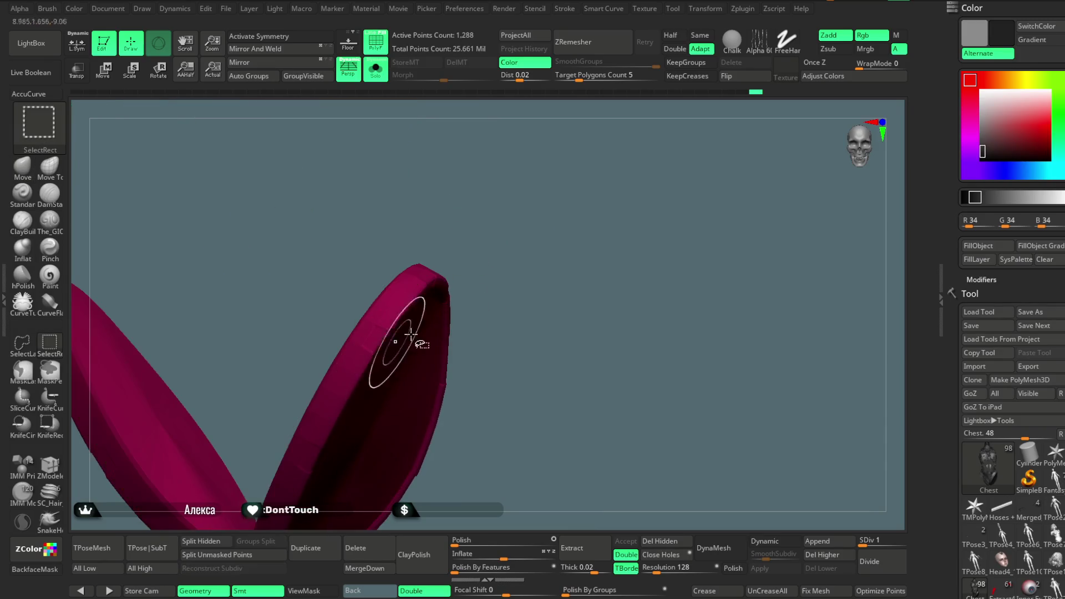
{"action": "mouse_move", "coordinate": [566, 250]}
{"action": "right_mouse_down", "text": "ctrl"}
{"action": "mouse_move", "coordinate": [571, 344]}
{"action": "mouse_move", "coordinate": [555, 201]}
{"action": "right_mouse_up", "text": "ctrl"}
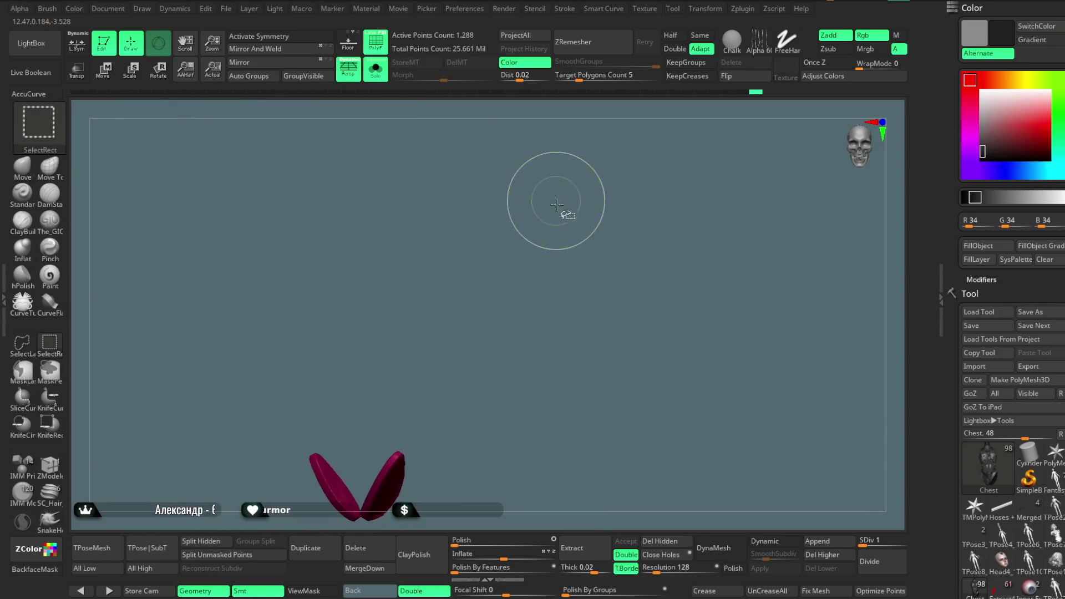
{"action": "right_click_drag", "start_coordinate": [555, 266], "coordinate": [502, 315]}
- Leave only the two green plate pieces, merge them into one polygroup with Ctrl+W, and turn Solo off
{"action": "left_click", "coordinate": [363, 298], "text": "ctrl+alt+shift"}
{"action": "left_click", "coordinate": [535, 225], "text": "ctrl+shift"}
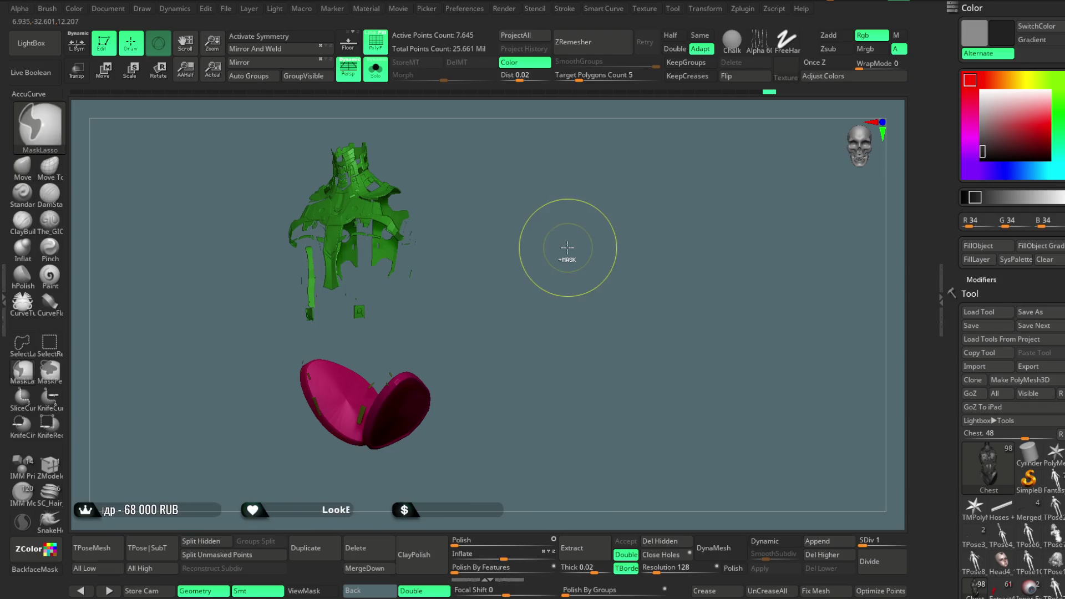
{"action": "key", "text": "ctrl+w"}
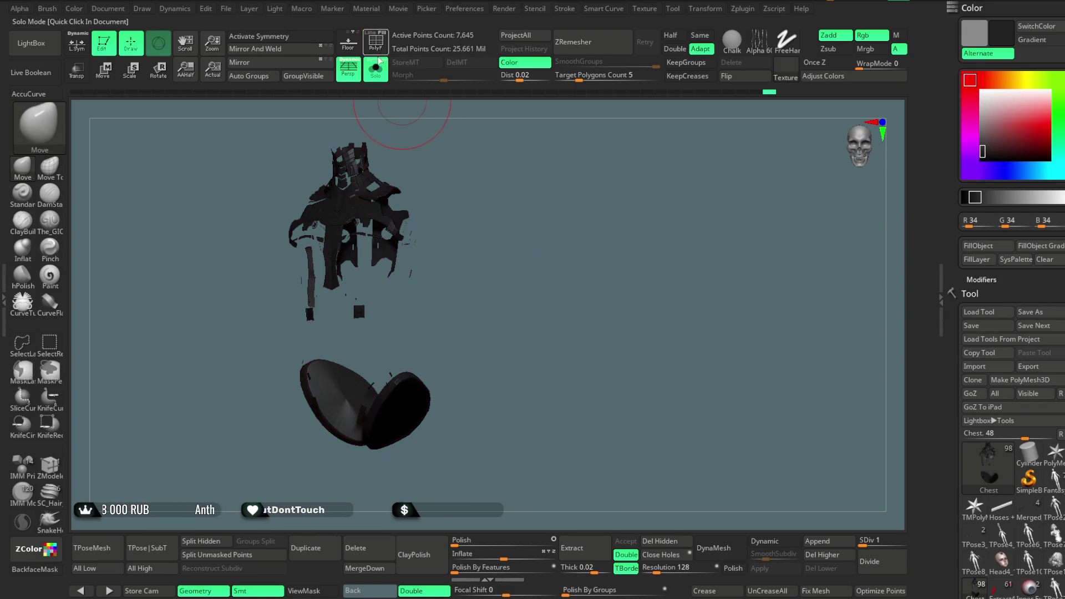
{"action": "left_click", "coordinate": [375, 68]}
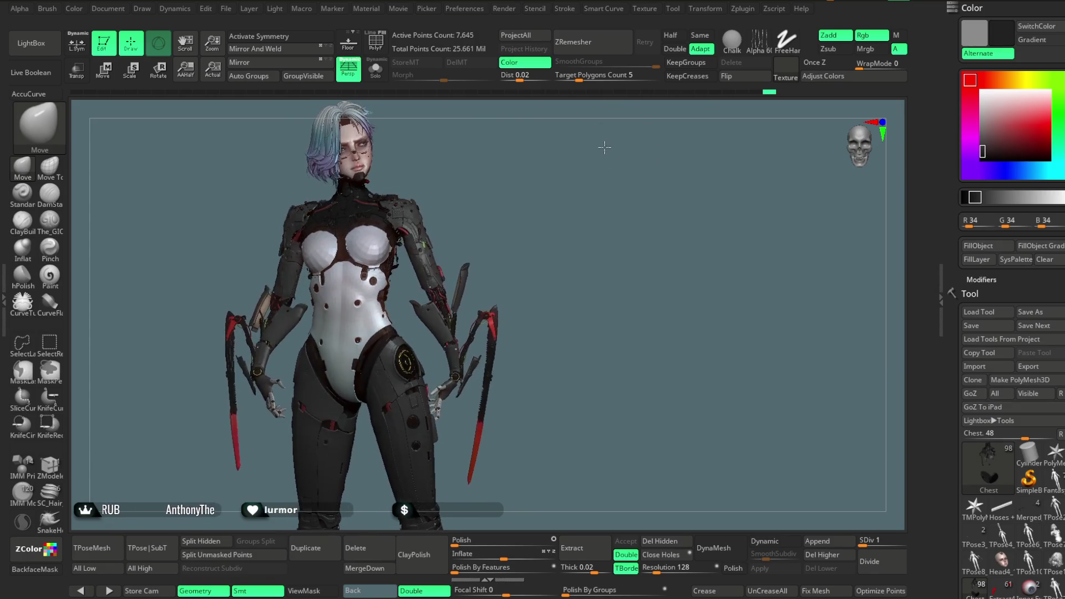
{"action": "mouse_move", "coordinate": [653, 238]}
{"action": "left_mouse_down"}
{"action": "mouse_move", "coordinate": [642, 230]}
{"action": "mouse_move", "coordinate": [648, 239]}
{"action": "left_mouse_up"}
{"action": "mouse_move", "coordinate": [626, 266]}
{"action": "left_mouse_down"}
{"action": "mouse_move", "coordinate": [583, 272]}
{"action": "mouse_move", "coordinate": [627, 282]}
{"action": "mouse_move", "coordinate": [637, 275]}
{"action": "mouse_move", "coordinate": [618, 276]}
{"action": "mouse_move", "coordinate": [598, 253]}
{"action": "mouse_move", "coordinate": [527, 252]}
{"action": "mouse_move", "coordinate": [575, 265]}
{"action": "mouse_move", "coordinate": [570, 281]}
{"action": "mouse_move", "coordinate": [526, 283]}
{"action": "mouse_move", "coordinate": [563, 244]}
{"action": "mouse_move", "coordinate": [637, 240]}
{"action": "mouse_move", "coordinate": [613, 276]}
{"action": "mouse_move", "coordinate": [601, 252]}
{"action": "mouse_move", "coordinate": [597, 260]}
{"action": "left_mouse_up"}
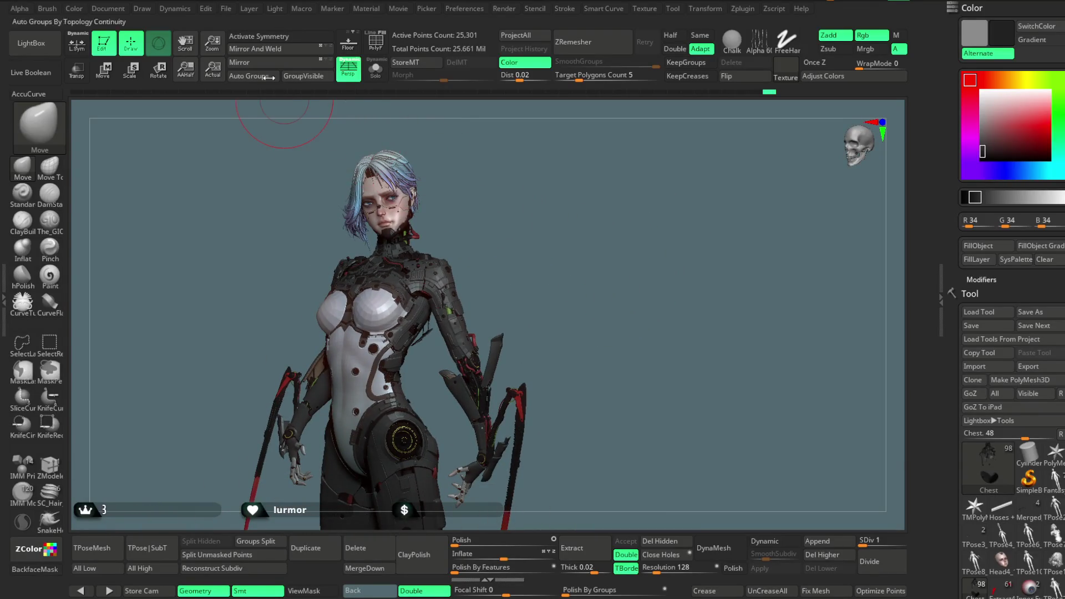
{"action": "left_click", "coordinate": [226, 8]}
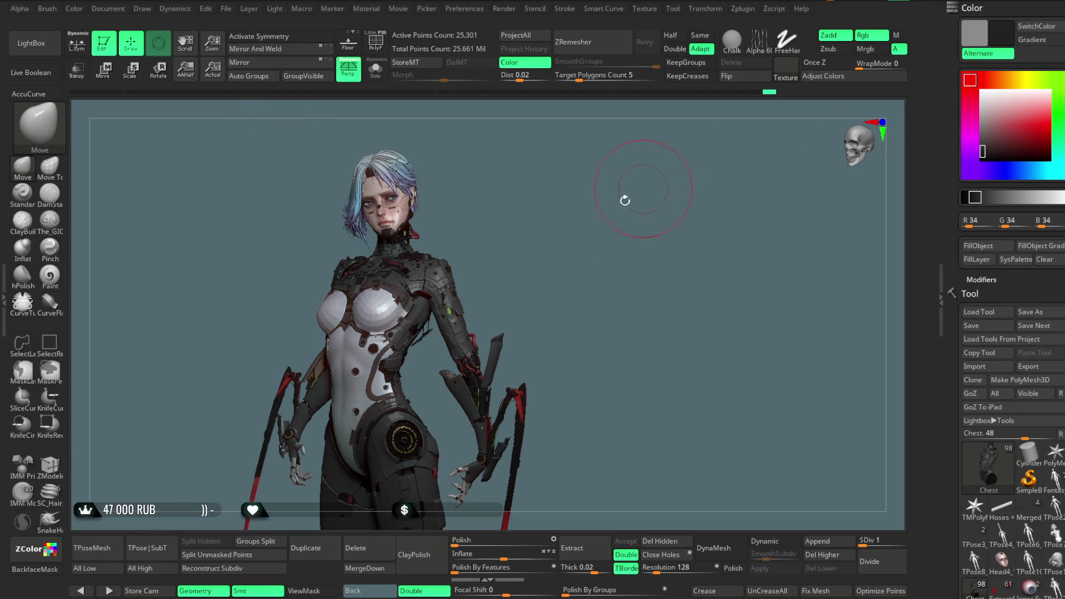
{"action": "mouse_move", "coordinate": [572, 215]}
{"action": "left_mouse_down"}
{"action": "mouse_move", "coordinate": [544, 218]}
{"action": "mouse_move", "coordinate": [567, 217]}
{"action": "left_mouse_up"}
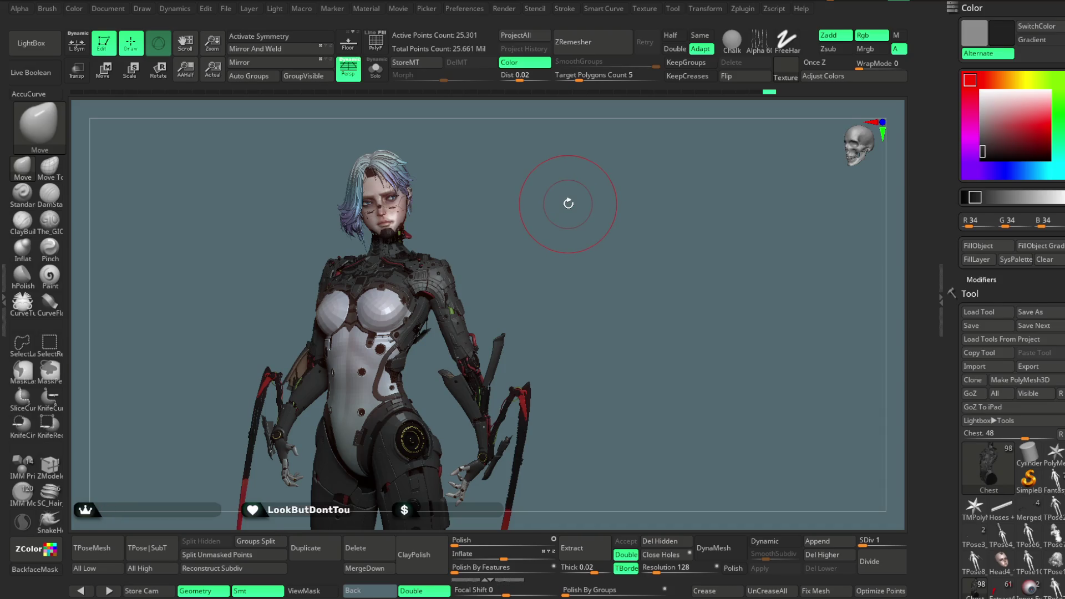
- Orbit around the waist, torso, shoulder plate and neck, then Solo the chest armour SubTool
{"action": "scroll", "coordinate": [593, 221], "scroll_direction": "up", "scroll_amount": 5}
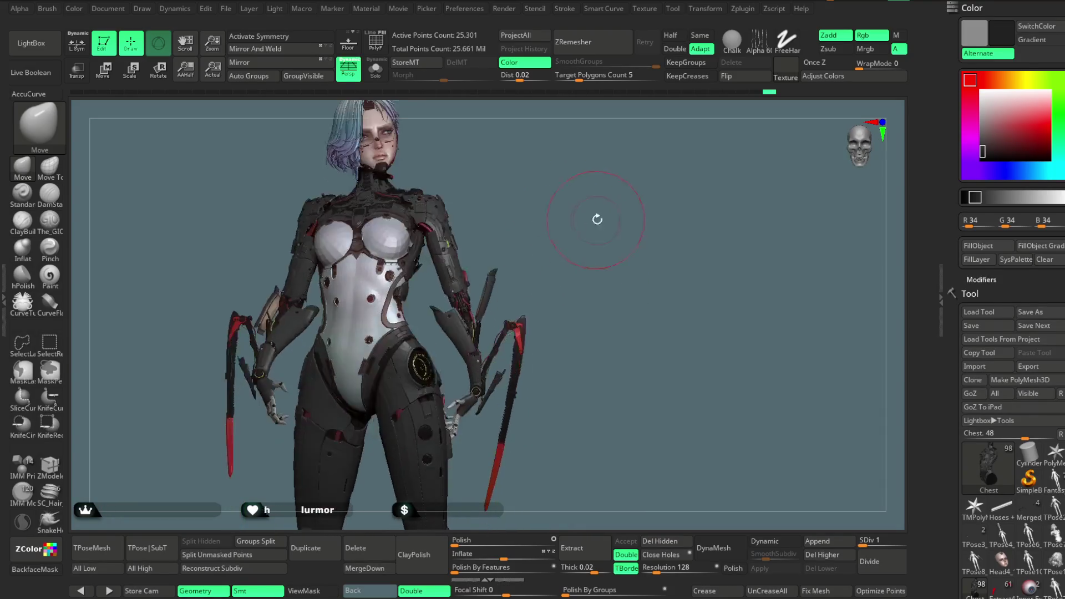
{"action": "mouse_move", "coordinate": [644, 188]}
{"action": "left_mouse_down"}
{"action": "mouse_move", "coordinate": [703, 159]}
{"action": "mouse_move", "coordinate": [676, 180]}
{"action": "mouse_move", "coordinate": [666, 238]}
{"action": "mouse_move", "coordinate": [656, 198]}
{"action": "mouse_move", "coordinate": [658, 233]}
{"action": "mouse_move", "coordinate": [598, 238]}
{"action": "mouse_move", "coordinate": [602, 222]}
{"action": "mouse_move", "coordinate": [642, 224]}
{"action": "mouse_move", "coordinate": [561, 239]}
{"action": "left_mouse_up"}
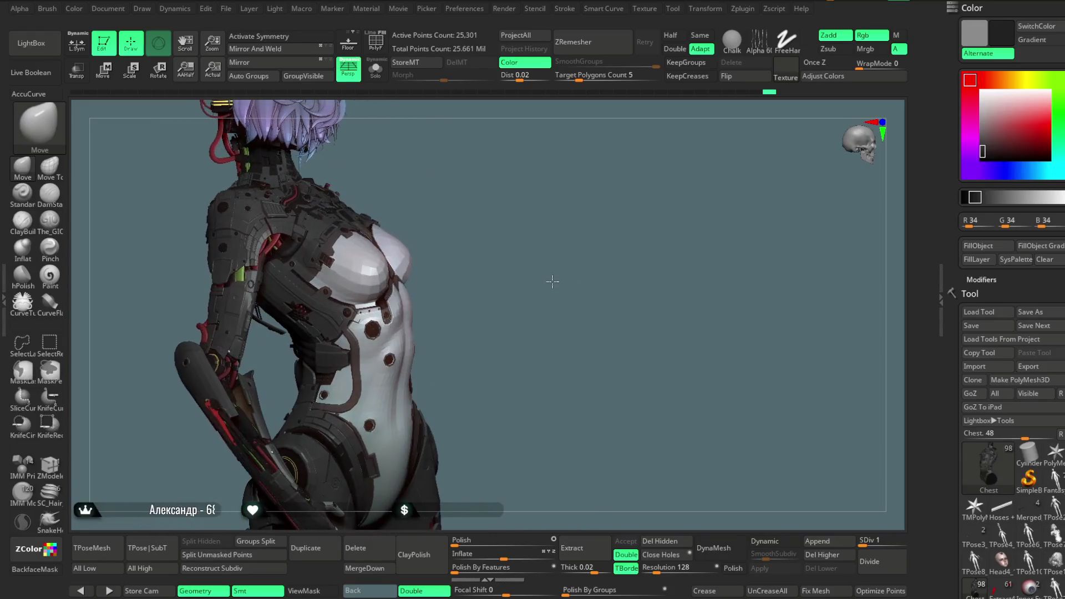
{"action": "mouse_move", "coordinate": [562, 331]}
{"action": "left_mouse_down", "text": "alt"}
{"action": "mouse_move", "coordinate": [613, 230]}
{"action": "mouse_move", "coordinate": [616, 245]}
{"action": "mouse_move", "coordinate": [655, 198]}
{"action": "mouse_move", "coordinate": [641, 230]}
{"action": "mouse_move", "coordinate": [637, 214]}
{"action": "mouse_move", "coordinate": [642, 243]}
{"action": "mouse_move", "coordinate": [373, 311]}
{"action": "left_mouse_up", "text": "alt"}
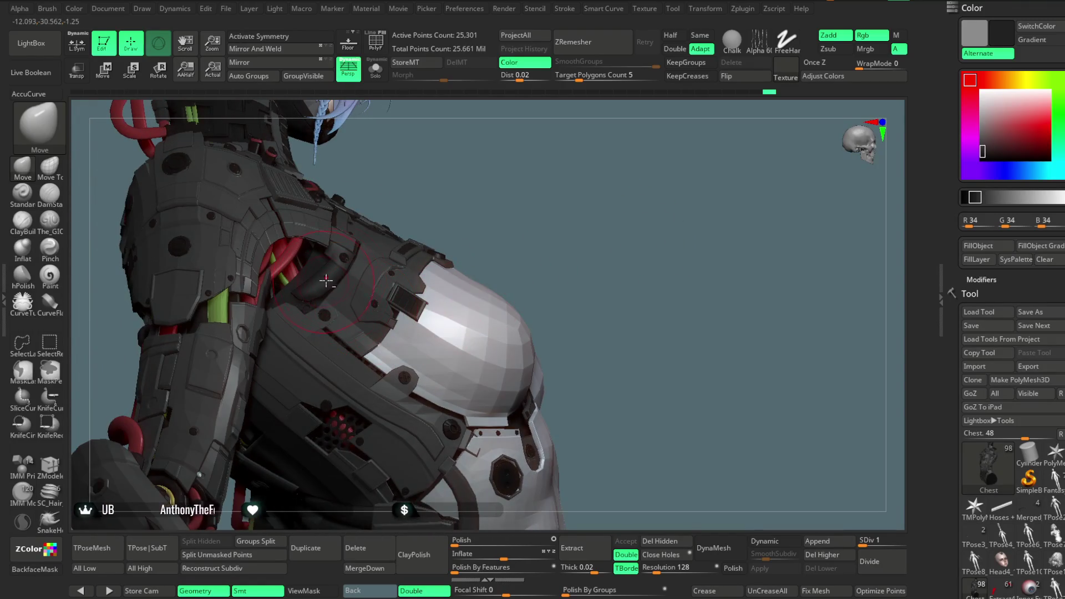
{"action": "mouse_move", "coordinate": [480, 197]}
{"action": "left_mouse_down"}
{"action": "mouse_move", "coordinate": [582, 139]}
{"action": "mouse_move", "coordinate": [581, 112]}
{"action": "mouse_move", "coordinate": [561, 111]}
{"action": "mouse_move", "coordinate": [586, 125]}
{"action": "mouse_move", "coordinate": [587, 110]}
{"action": "mouse_move", "coordinate": [526, 157]}
{"action": "left_mouse_up"}
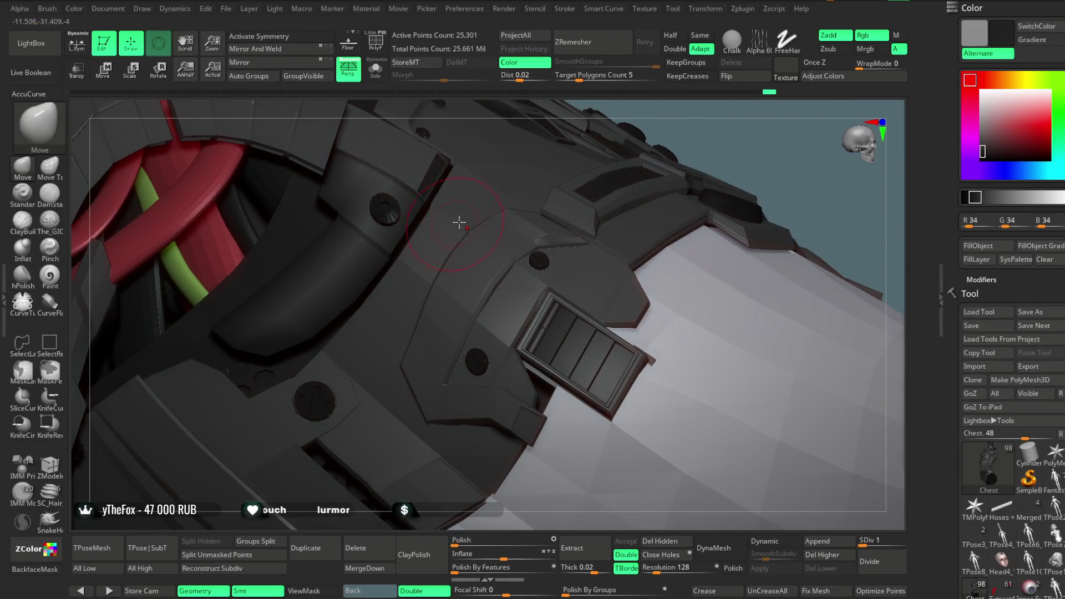
{"action": "mouse_move", "coordinate": [781, 150]}
{"action": "left_mouse_down"}
{"action": "mouse_move", "coordinate": [684, 200]}
{"action": "mouse_move", "coordinate": [695, 259]}
{"action": "left_mouse_up"}
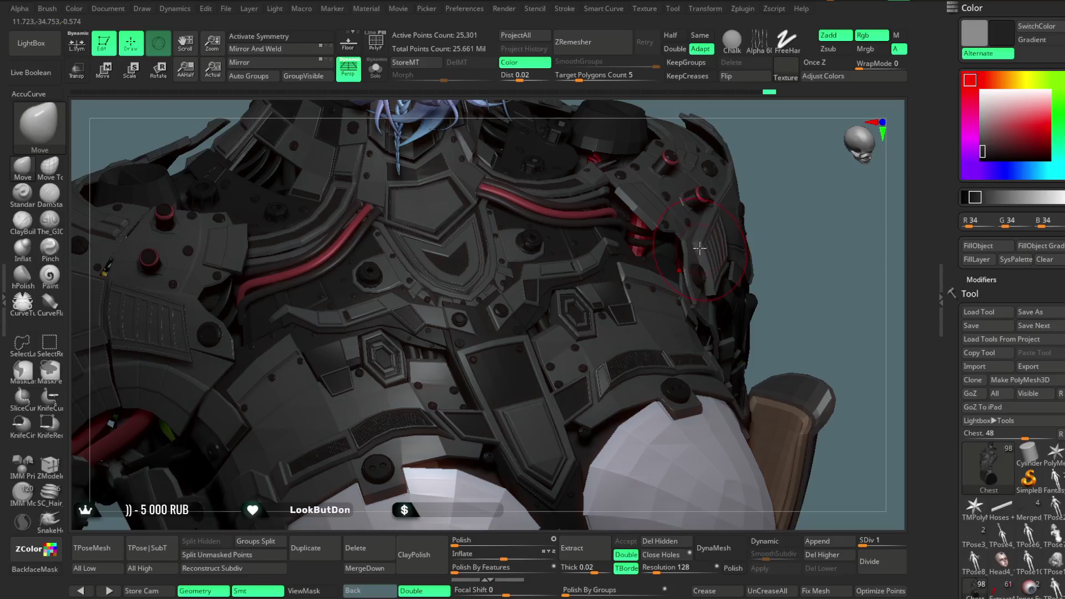
{"action": "mouse_move", "coordinate": [786, 166]}
{"action": "left_mouse_down"}
{"action": "mouse_move", "coordinate": [689, 242]}
{"action": "mouse_move", "coordinate": [682, 214]}
{"action": "mouse_move", "coordinate": [657, 235]}
{"action": "mouse_move", "coordinate": [581, 260]}
{"action": "left_mouse_up"}
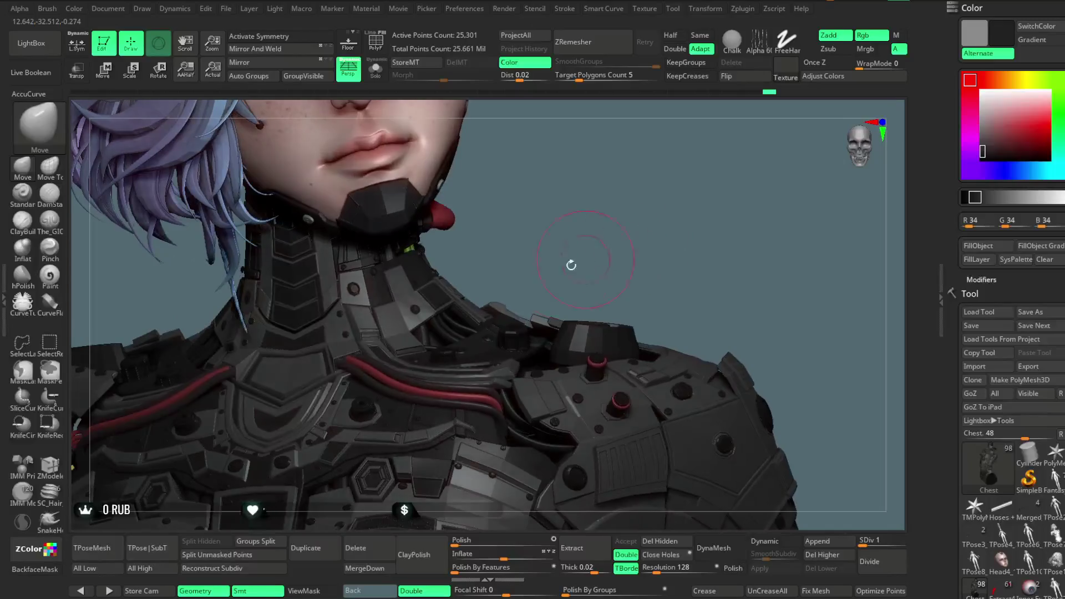
{"action": "left_click", "coordinate": [376, 70]}
{"action": "mouse_move", "coordinate": [554, 183]}
{"action": "left_mouse_down"}
{"action": "mouse_move", "coordinate": [565, 171]}
{"action": "mouse_move", "coordinate": [599, 178]}
{"action": "mouse_move", "coordinate": [734, 122]}
{"action": "mouse_move", "coordinate": [623, 172]}
{"action": "mouse_move", "coordinate": [635, 175]}
{"action": "mouse_move", "coordinate": [633, 155]}
{"action": "mouse_move", "coordinate": [648, 186]}
{"action": "left_mouse_up"}
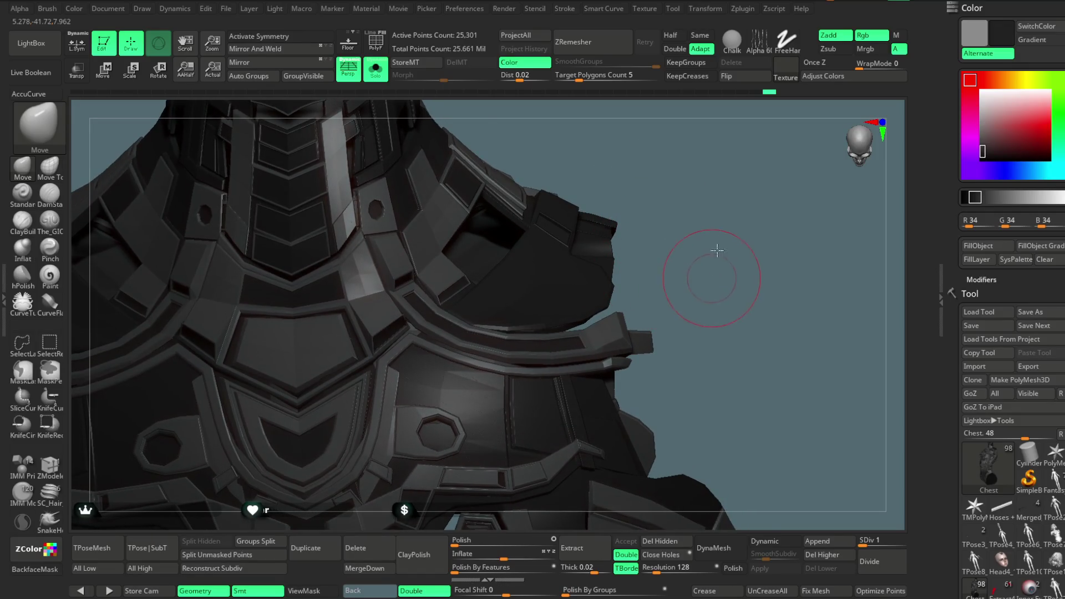
- Show polygroup colours on the chest plates and hide the purple polygroup
{"action": "left_click_drag", "start_coordinate": [715, 257], "coordinate": [756, 171]}
{"action": "mouse_move", "coordinate": [756, 218]}
{"action": "left_mouse_down"}
{"action": "mouse_move", "coordinate": [735, 113]}
{"action": "mouse_move", "coordinate": [530, 283]}
{"action": "mouse_move", "coordinate": [610, 288]}
{"action": "left_mouse_up"}
{"action": "key", "text": "shift+f"}
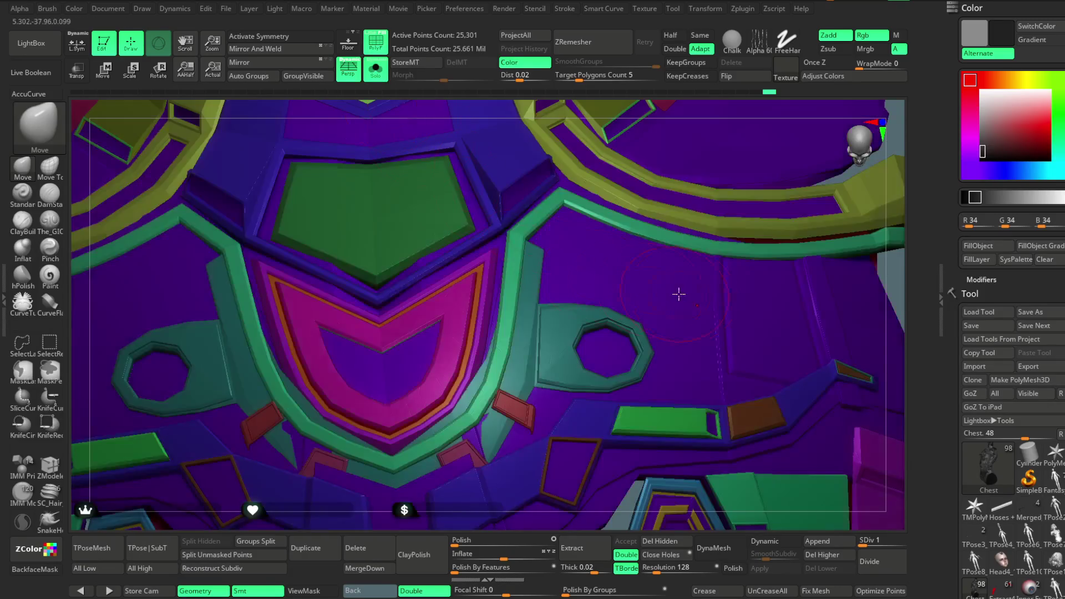
{"action": "left_click", "coordinate": [801, 307], "text": "ctrl+shift"}
{"action": "left_click", "coordinate": [860, 228], "text": "ctrl+shift"}
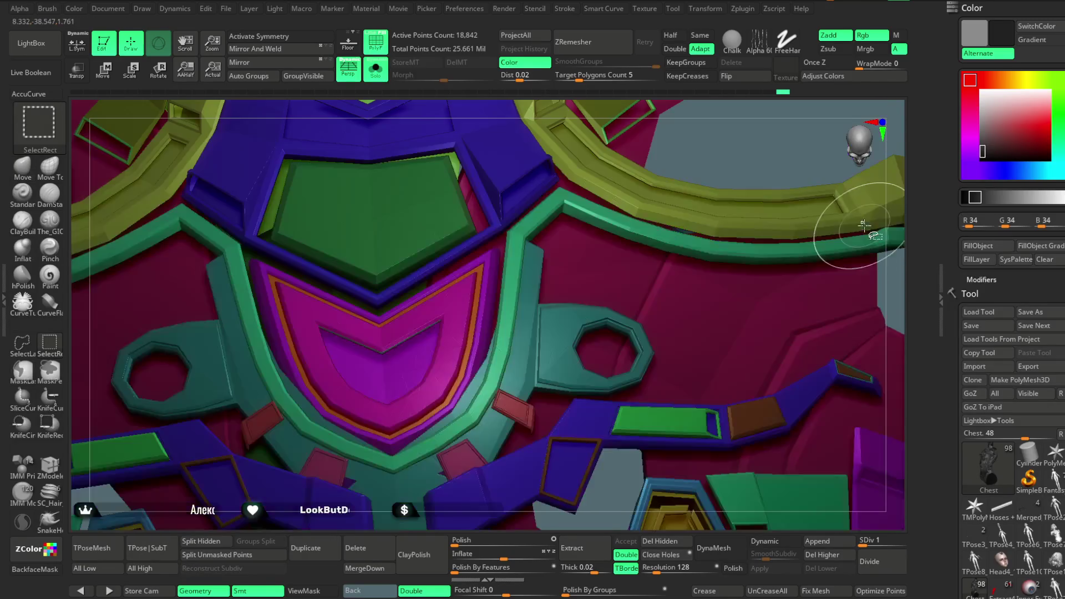
- Add the wireframe overlay, hide the orange trim band and a lassoed trim patch, then invert visibility
{"action": "mouse_move", "coordinate": [693, 222]}
{"action": "left_mouse_down"}
{"action": "mouse_move", "coordinate": [555, 183]}
{"action": "mouse_move", "coordinate": [704, 165]}
{"action": "mouse_move", "coordinate": [610, 139]}
{"action": "left_mouse_up"}
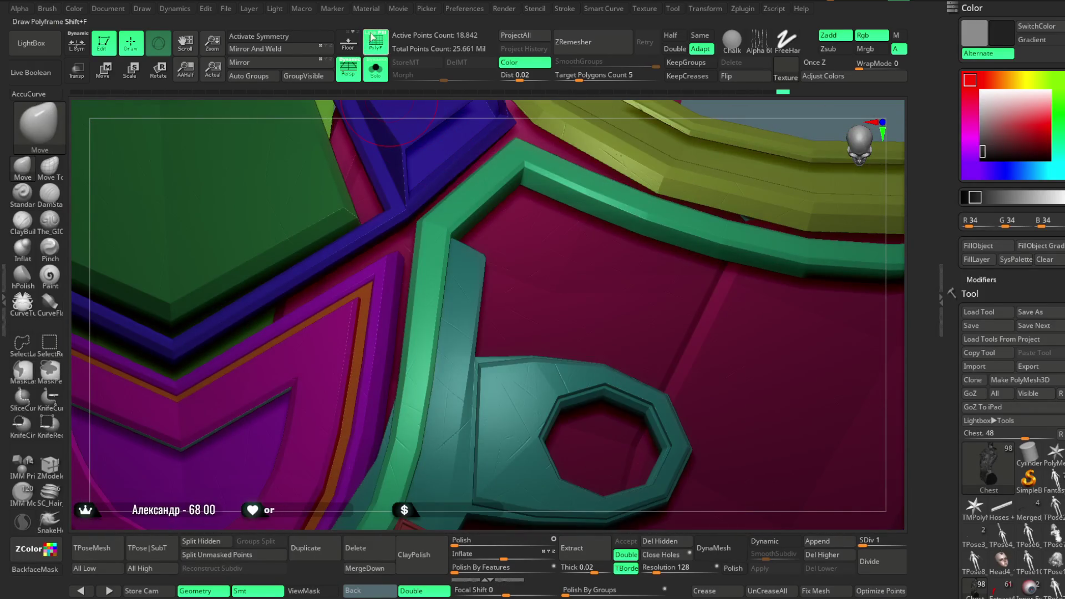
{"action": "left_click", "coordinate": [371, 37]}
{"action": "left_click", "coordinate": [25, 341]}
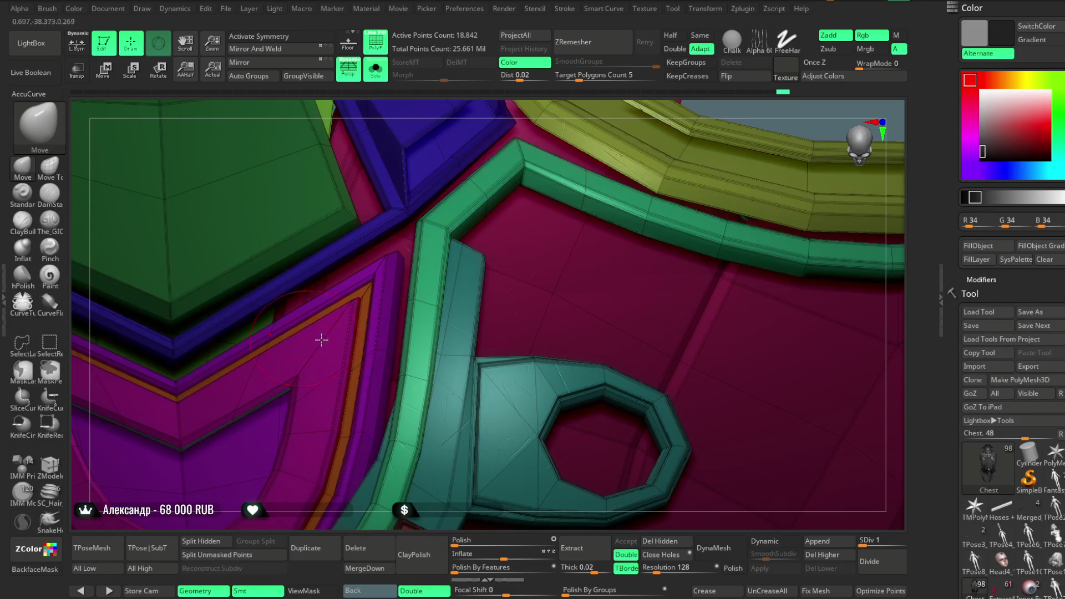
{"action": "left_click", "coordinate": [355, 368], "text": "ctrl+shift"}
{"action": "left_click_drag", "start_coordinate": [353, 424], "coordinate": [337, 476], "text": "ctrl+shift"}
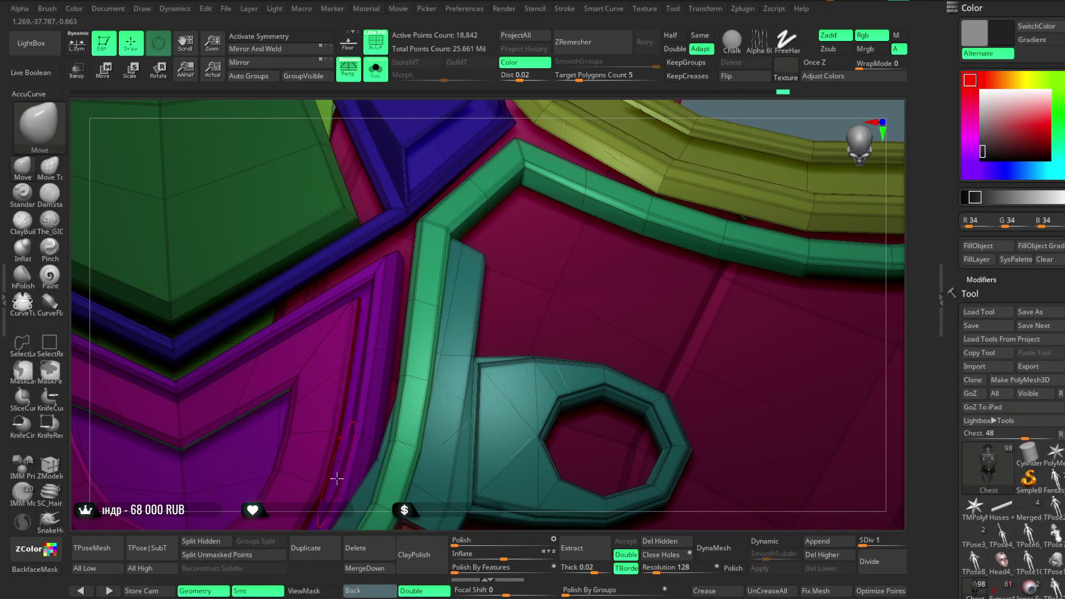
{"action": "mouse_move", "coordinate": [261, 382]}
{"action": "right_mouse_down"}
{"action": "mouse_move", "coordinate": [335, 324]}
{"action": "mouse_move", "coordinate": [361, 173]}
{"action": "mouse_move", "coordinate": [602, 198]}
{"action": "right_mouse_up"}
{"action": "left_click_drag", "start_coordinate": [610, 188], "coordinate": [618, 209], "text": "ctrl+shift"}
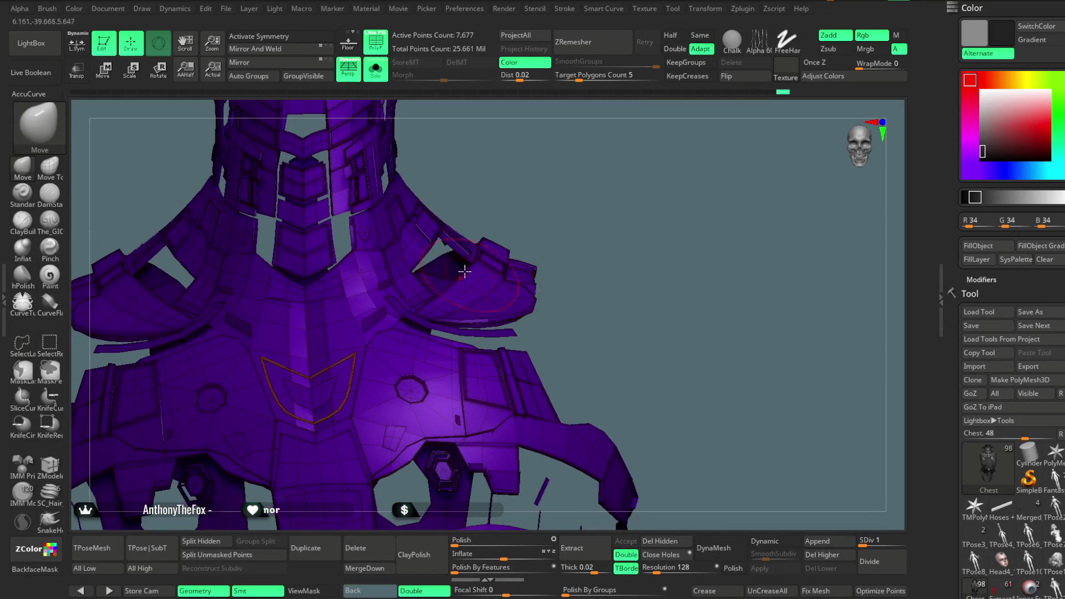
- Group the visible chest mesh into one polygroup, turn off polygroup colours, and unhide all armour
{"action": "left_click", "coordinate": [313, 77]}
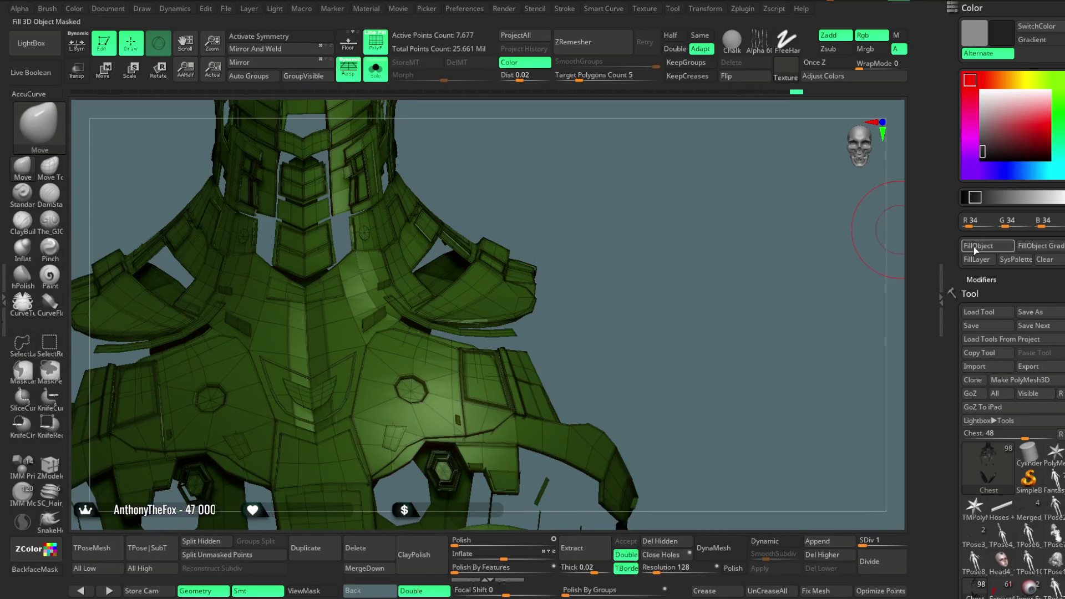
{"action": "key", "text": "shift+f"}
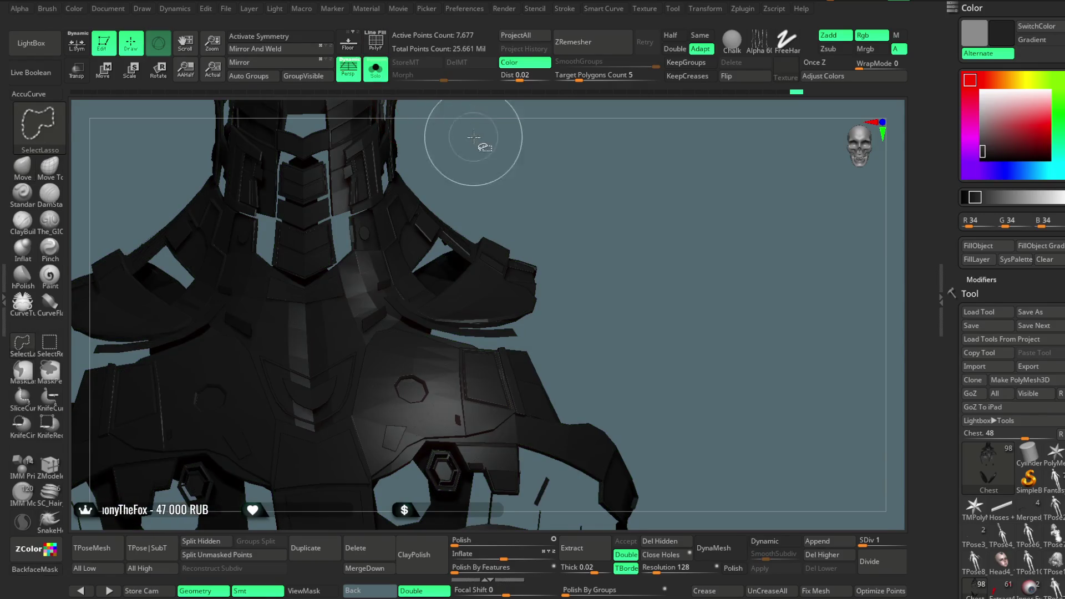
{"action": "left_click", "coordinate": [479, 147], "text": "ctrl+shift"}
{"action": "mouse_move", "coordinate": [591, 195]}
{"action": "left_mouse_down", "text": "alt"}
{"action": "mouse_move", "coordinate": [589, 180]}
{"action": "mouse_move", "coordinate": [591, 215]}
{"action": "mouse_move", "coordinate": [701, 161]}
{"action": "mouse_move", "coordinate": [704, 148]}
{"action": "mouse_move", "coordinate": [629, 185]}
{"action": "mouse_move", "coordinate": [622, 205]}
{"action": "left_mouse_up", "text": "alt"}
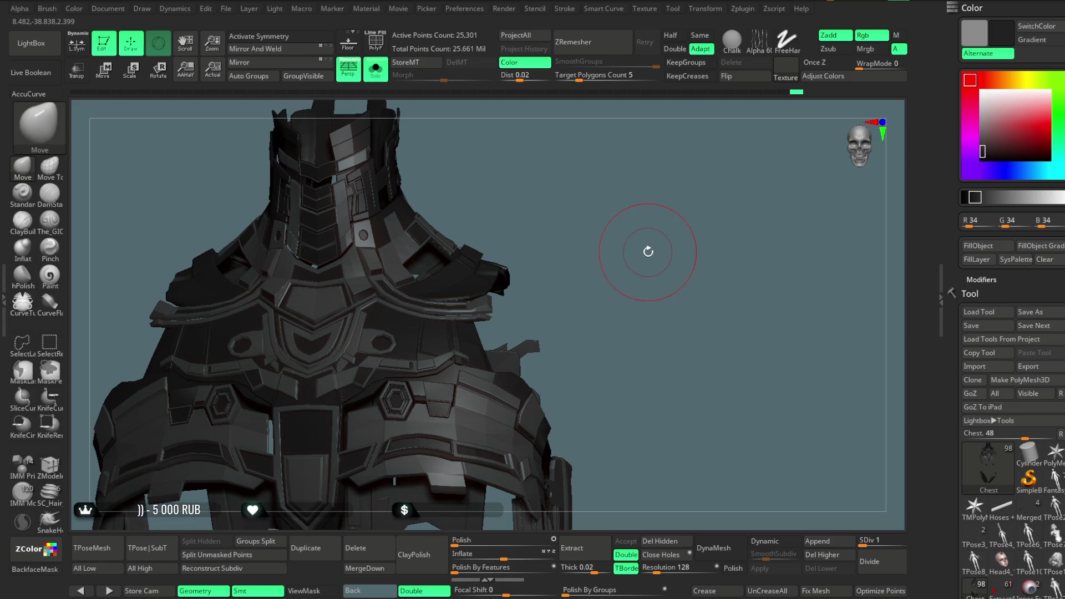
{"action": "mouse_move", "coordinate": [612, 232]}
{"action": "left_mouse_down"}
{"action": "mouse_move", "coordinate": [579, 235]}
{"action": "mouse_move", "coordinate": [607, 240]}
{"action": "mouse_move", "coordinate": [602, 293]}
{"action": "mouse_move", "coordinate": [646, 238]}
{"action": "mouse_move", "coordinate": [641, 194]}
{"action": "mouse_move", "coordinate": [606, 209]}
{"action": "mouse_move", "coordinate": [505, 203]}
{"action": "left_mouse_up"}
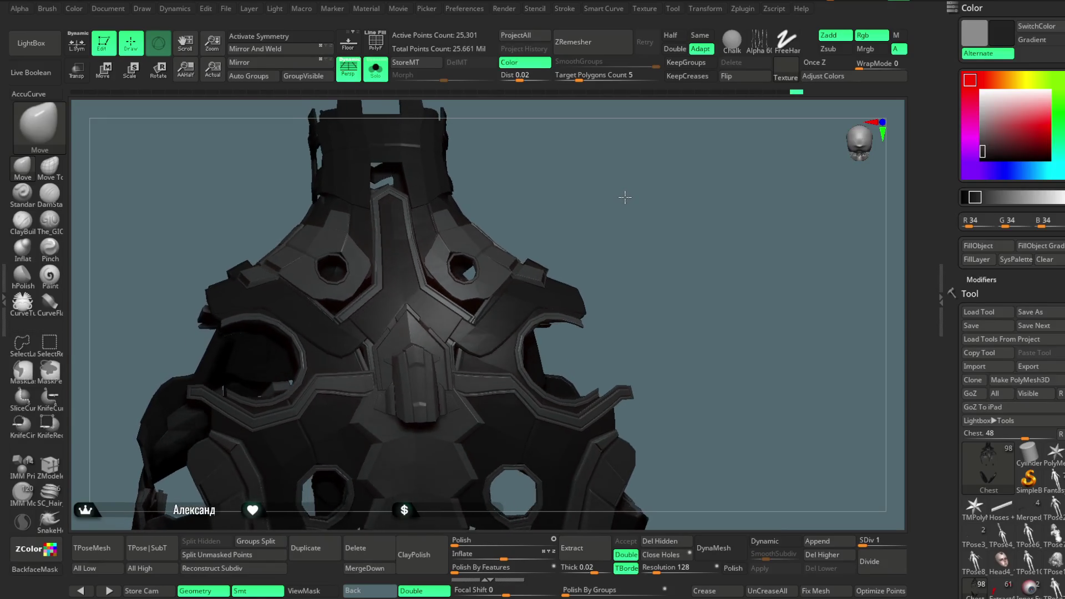
{"action": "mouse_move", "coordinate": [628, 198]}
{"action": "left_mouse_down"}
{"action": "mouse_move", "coordinate": [623, 170]}
{"action": "mouse_move", "coordinate": [611, 192]}
{"action": "mouse_move", "coordinate": [620, 220]}
{"action": "left_mouse_up"}
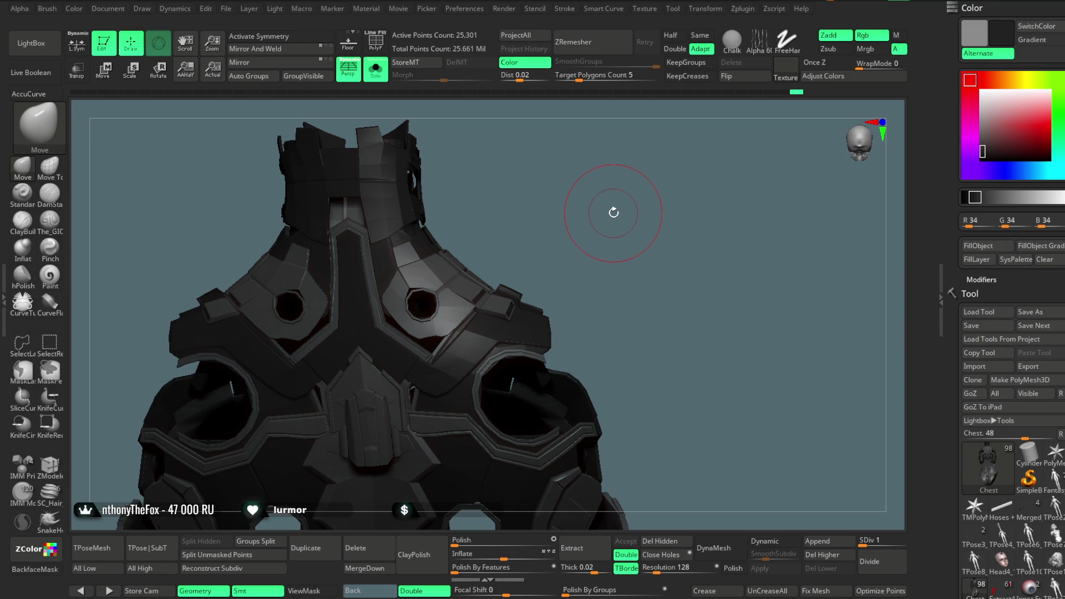
{"action": "mouse_move", "coordinate": [607, 247]}
{"action": "left_mouse_down"}
{"action": "mouse_move", "coordinate": [610, 228]}
{"action": "mouse_move", "coordinate": [580, 290]}
{"action": "mouse_move", "coordinate": [549, 285]}
{"action": "mouse_move", "coordinate": [552, 294]}
{"action": "mouse_move", "coordinate": [587, 259]}
{"action": "mouse_move", "coordinate": [628, 316]}
{"action": "left_mouse_up"}
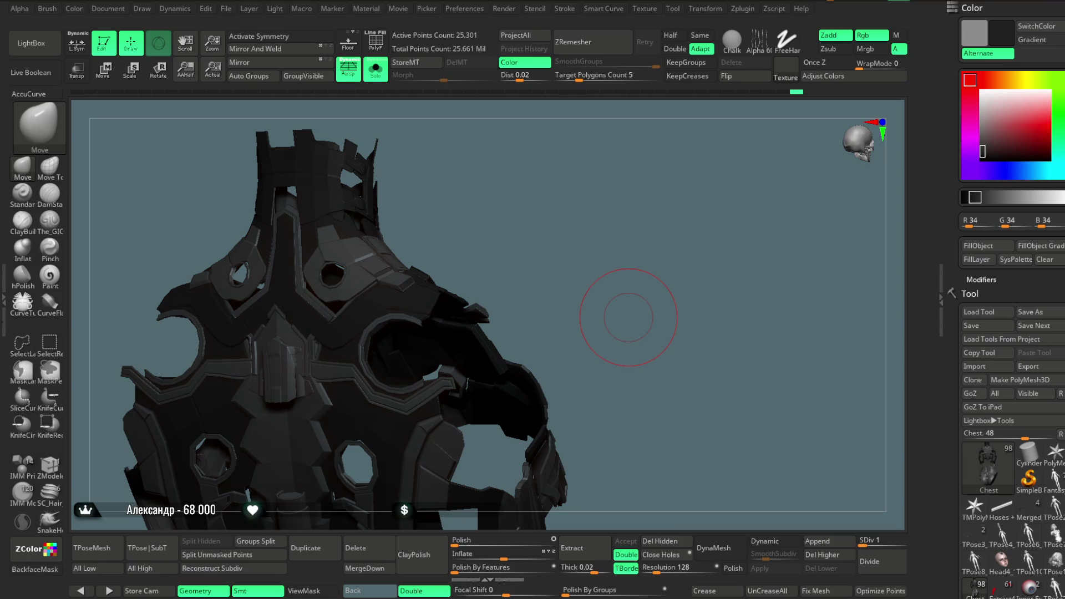
{"action": "left_click_drag", "start_coordinate": [546, 353], "coordinate": [616, 326]}
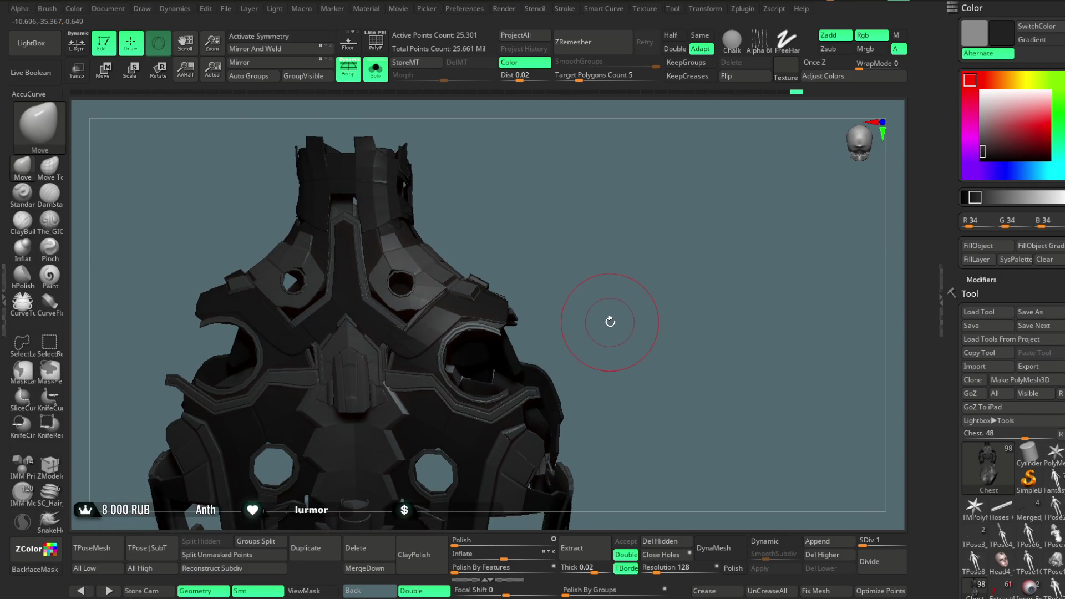
{"action": "mouse_move", "coordinate": [601, 227]}
{"action": "left_mouse_down", "text": "alt"}
{"action": "mouse_move", "coordinate": [629, 197]}
{"action": "mouse_move", "coordinate": [618, 190]}
{"action": "mouse_move", "coordinate": [718, 156]}
{"action": "mouse_move", "coordinate": [594, 209]}
{"action": "left_mouse_up", "text": "alt"}
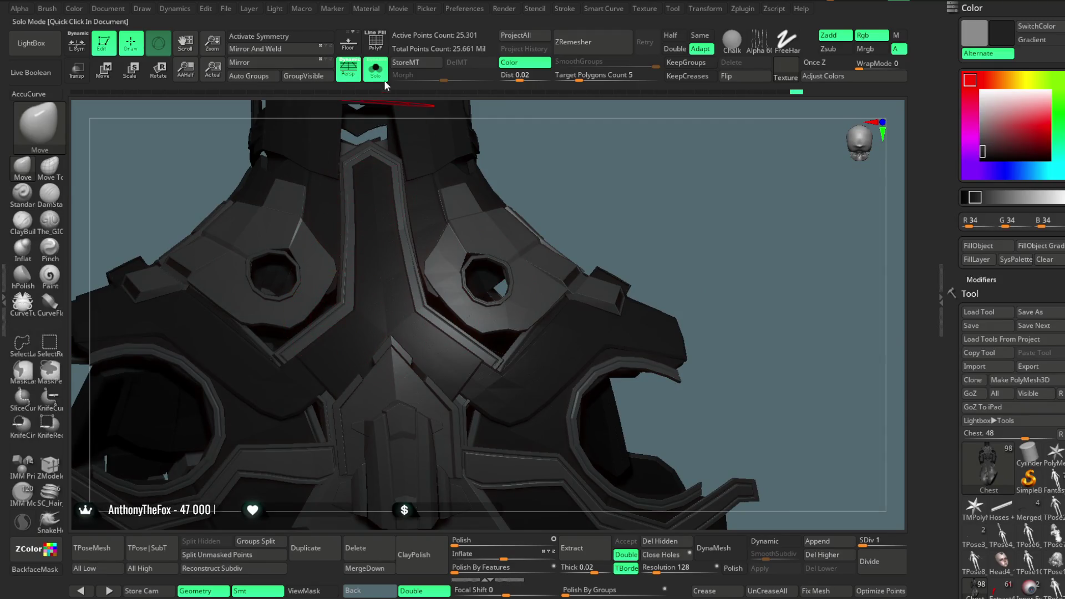
- Show polygroup wireframe, hide the olive-green and teal triangle groups, then invert visibility
{"action": "left_click", "coordinate": [377, 58]}
{"action": "left_click", "coordinate": [593, 333], "text": "ctrl+shift"}
{"action": "mouse_move", "coordinate": [646, 245]}
{"action": "left_mouse_down", "text": "ctrl+shift"}
{"action": "mouse_move", "coordinate": [677, 191]}
{"action": "mouse_move", "coordinate": [680, 222]}
{"action": "left_mouse_up", "text": "ctrl+shift"}
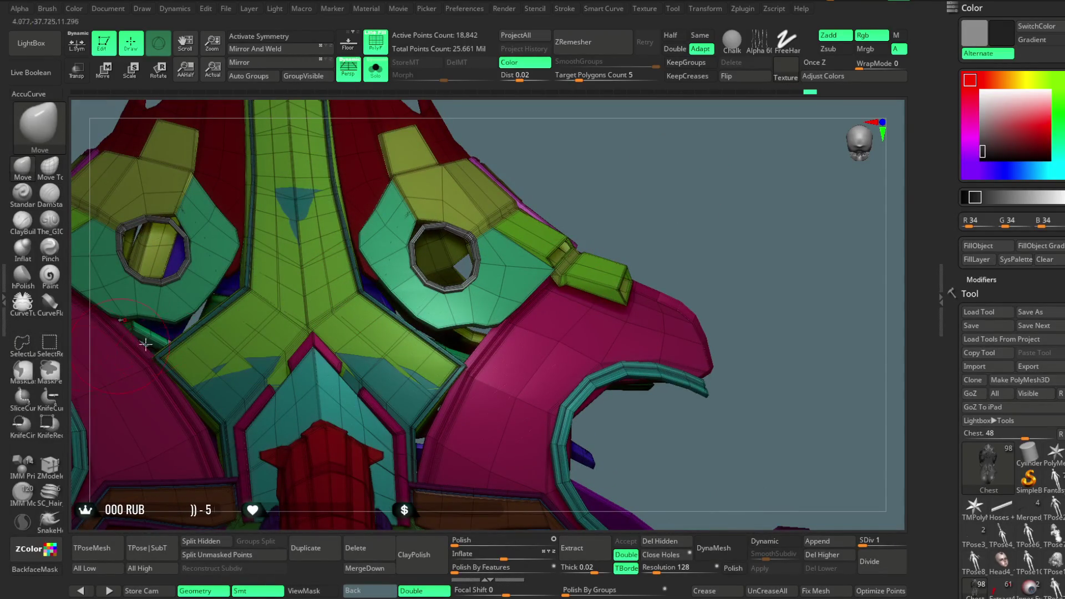
{"action": "left_click", "coordinate": [396, 359], "text": "ctrl+alt+shift"}
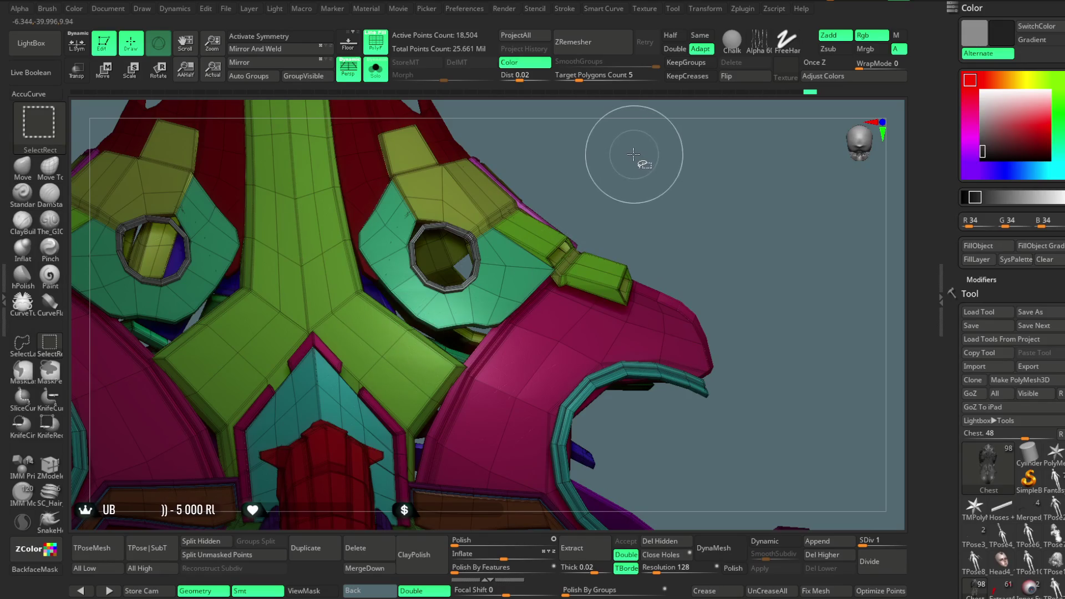
{"action": "left_click_drag", "start_coordinate": [636, 157], "coordinate": [632, 166], "text": "ctrl+shift"}
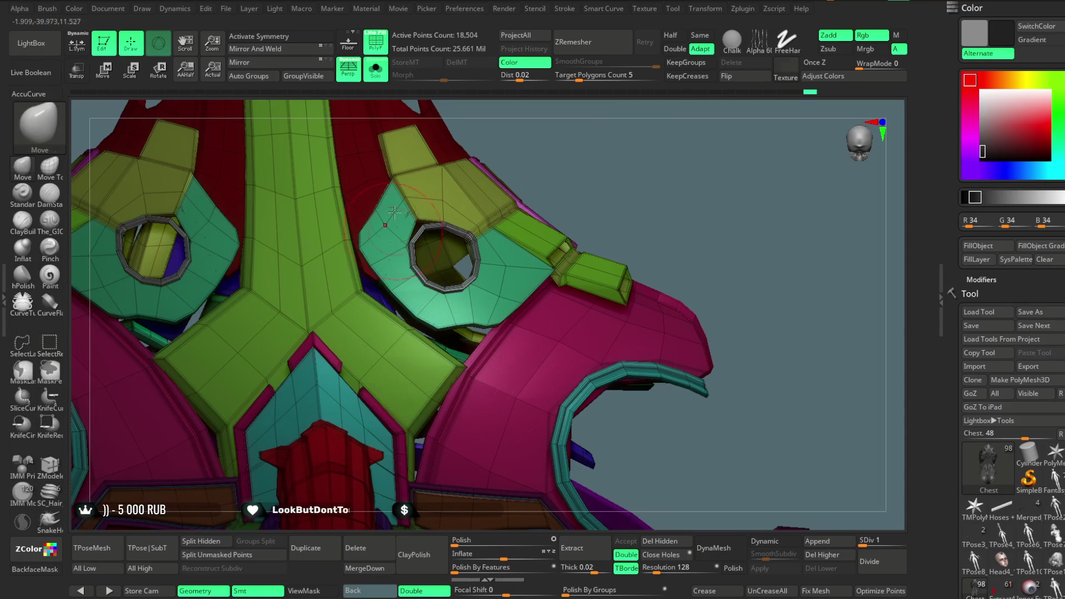
- Turn polygroup colours off, invert visibility again, then isolate and unhide single armour parts
{"action": "left_click", "coordinate": [378, 47]}
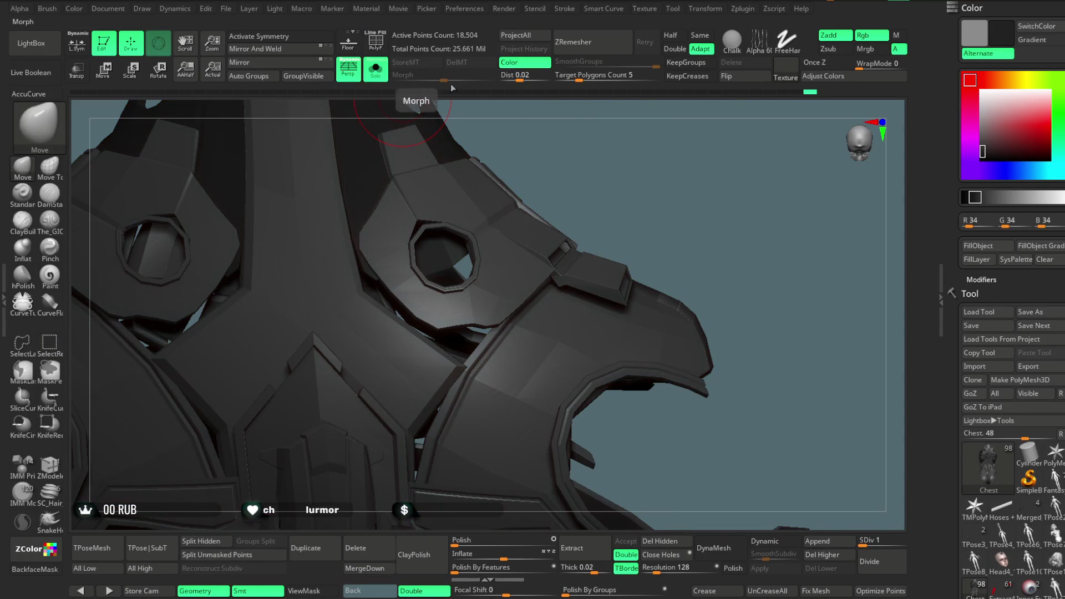
{"action": "left_click", "coordinate": [630, 150], "text": "ctrl+shift"}
{"action": "mouse_move", "coordinate": [639, 117]}
{"action": "left_mouse_down"}
{"action": "mouse_move", "coordinate": [632, 142]}
{"action": "mouse_move", "coordinate": [599, 155]}
{"action": "mouse_move", "coordinate": [654, 135]}
{"action": "mouse_move", "coordinate": [440, 369]}
{"action": "left_mouse_up"}
{"action": "left_click", "coordinate": [649, 136], "text": "ctrl+shift"}
{"action": "left_click", "coordinate": [452, 364], "text": "ctrl+shift"}
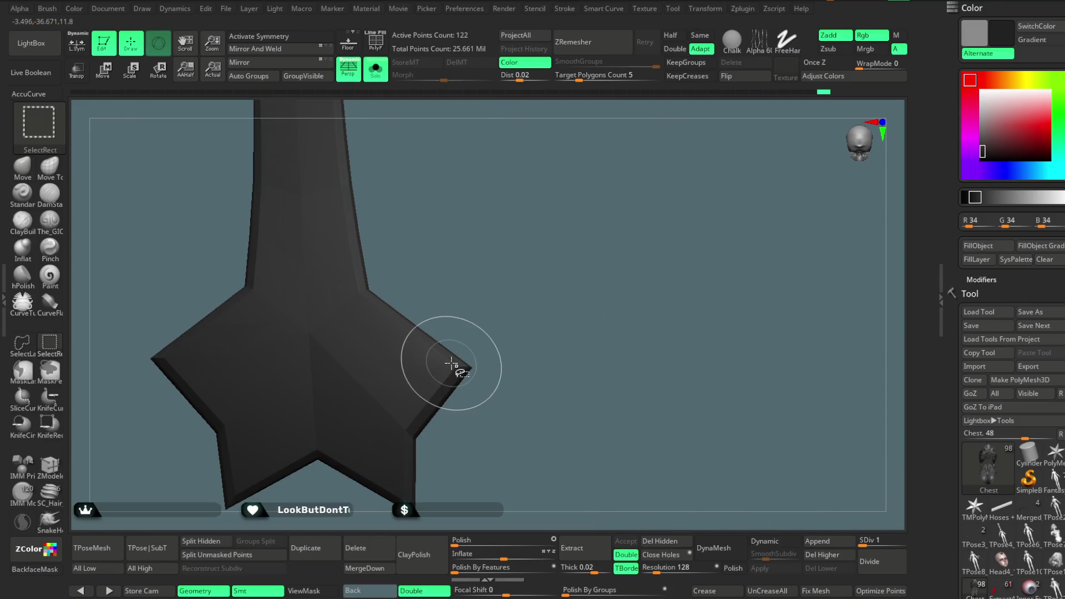
{"action": "left_click", "coordinate": [619, 177], "text": "ctrl+shift"}
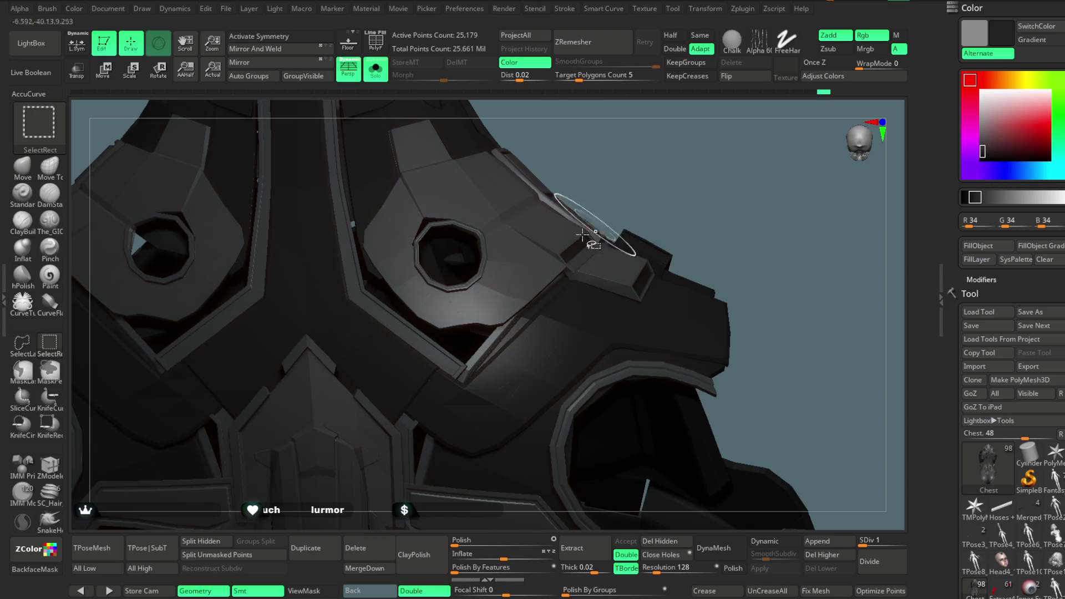
- Isolate a large armour group, unhide and undo back, then unhide everything in a frontal view
{"action": "left_click_drag", "start_coordinate": [500, 392], "coordinate": [527, 332]}
{"action": "left_click", "coordinate": [527, 333], "text": "ctrl+shift"}
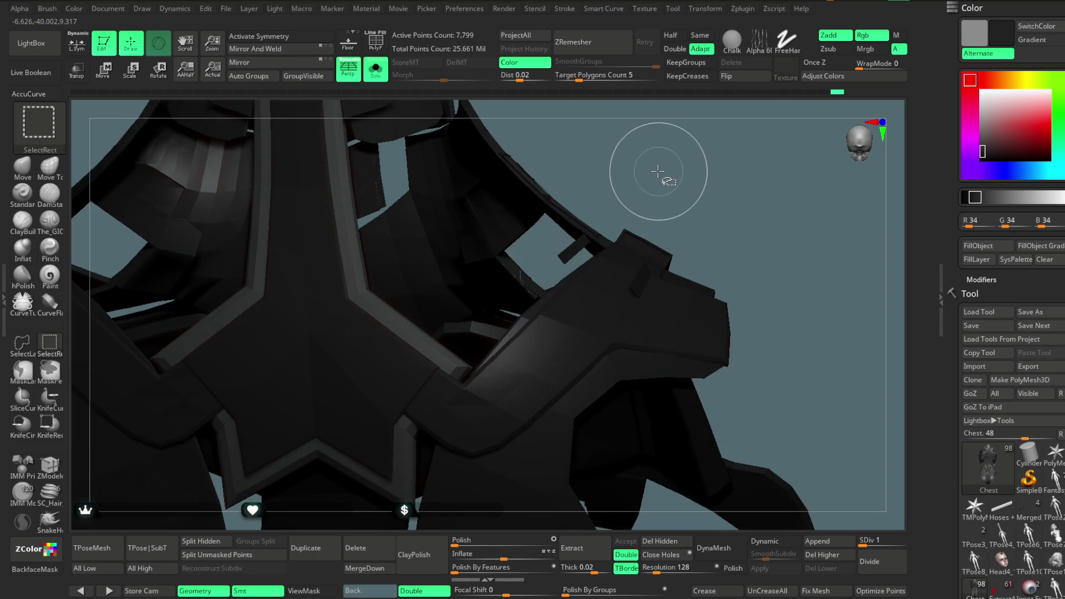
{"action": "left_click", "coordinate": [967, 248]}
{"action": "left_click", "coordinate": [751, 251], "text": "ctrl+shift"}
{"action": "mouse_move", "coordinate": [751, 251]}
{"action": "left_mouse_down"}
{"action": "mouse_move", "coordinate": [633, 162]}
{"action": "mouse_move", "coordinate": [697, 149]}
{"action": "mouse_move", "coordinate": [668, 204]}
{"action": "mouse_move", "coordinate": [677, 235]}
{"action": "left_mouse_up"}
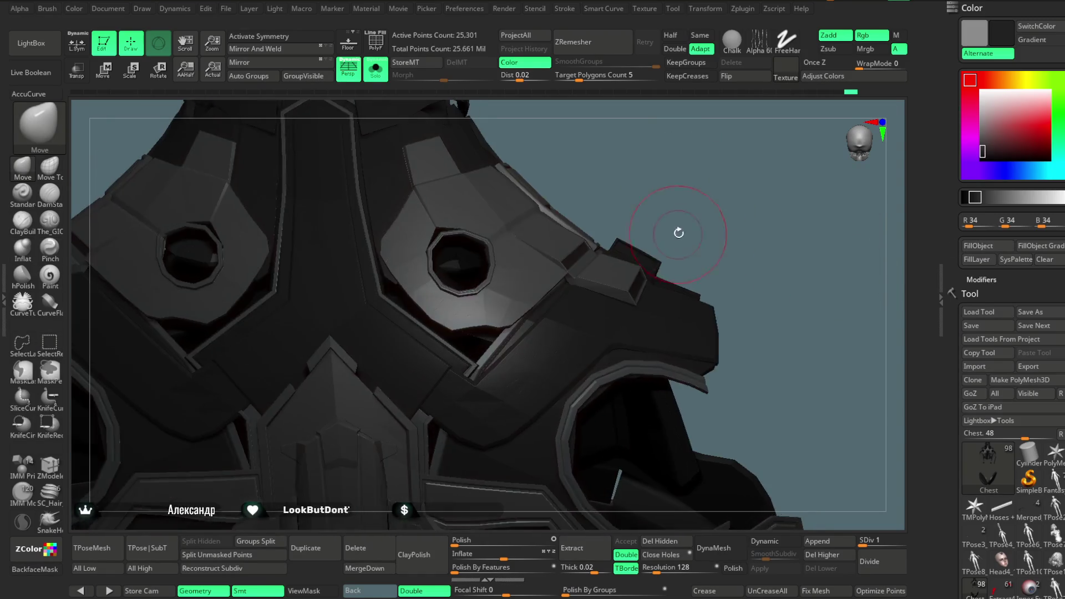
{"action": "key", "text": "ctrl+z"}
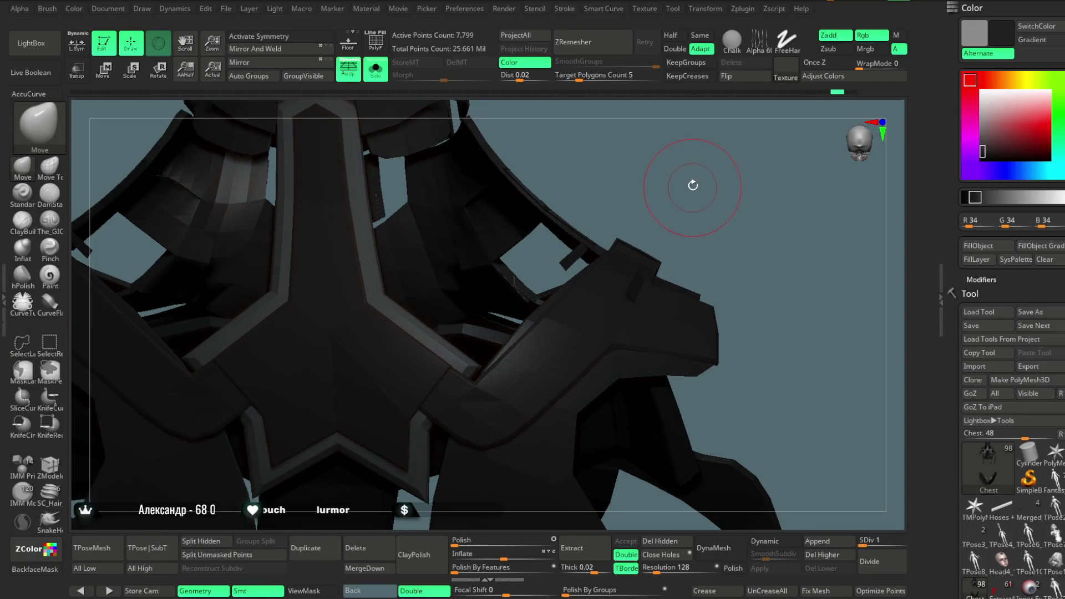
{"action": "left_click", "coordinate": [683, 167], "text": "ctrl+shift"}
{"action": "mouse_move", "coordinate": [697, 170]}
{"action": "left_mouse_down"}
{"action": "mouse_move", "coordinate": [698, 183]}
{"action": "mouse_move", "coordinate": [658, 223]}
{"action": "left_mouse_up"}
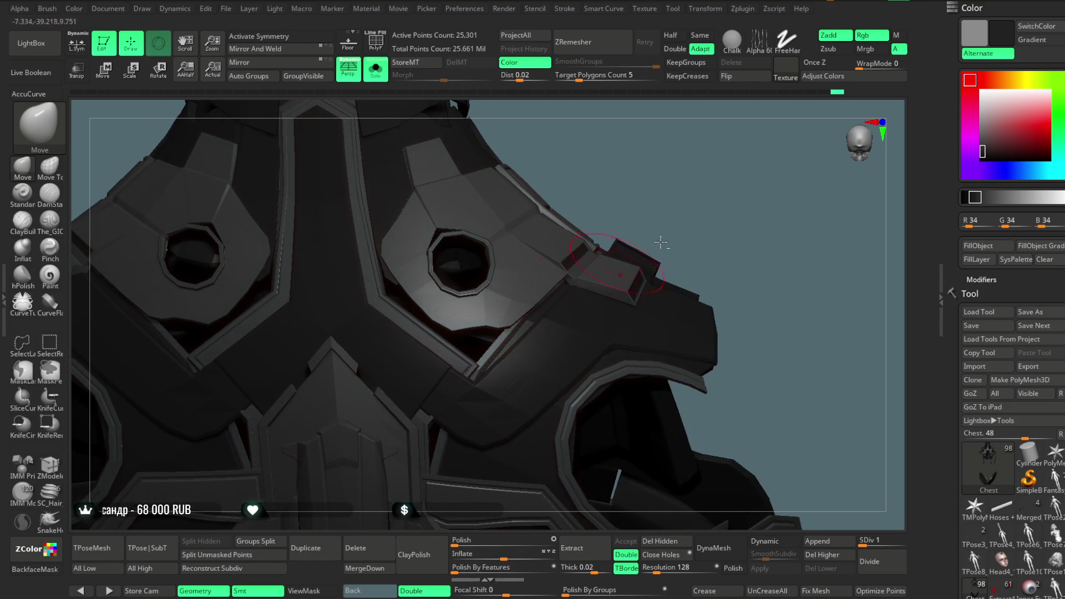
{"action": "left_click_drag", "start_coordinate": [741, 204], "coordinate": [733, 222]}
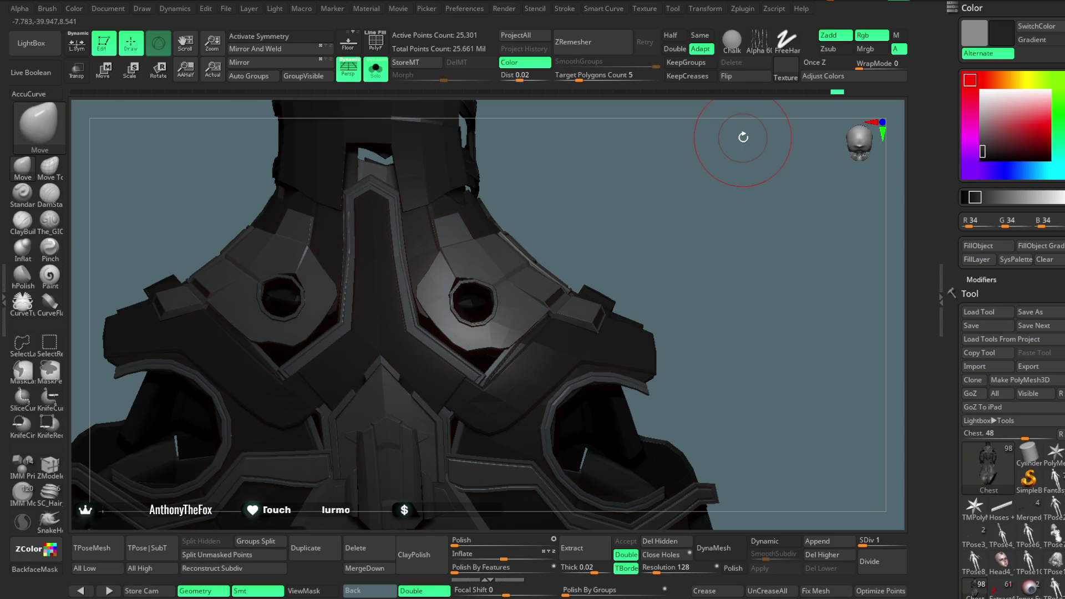
- Close in on the chest port hole, select Move Topological, and try a MaskLasso mask on the armour
{"action": "mouse_move", "coordinate": [705, 243]}
{"action": "left_mouse_down"}
{"action": "mouse_move", "coordinate": [710, 261]}
{"action": "mouse_move", "coordinate": [695, 234]}
{"action": "mouse_move", "coordinate": [715, 249]}
{"action": "mouse_move", "coordinate": [711, 257]}
{"action": "mouse_move", "coordinate": [662, 224]}
{"action": "mouse_move", "coordinate": [653, 238]}
{"action": "mouse_move", "coordinate": [441, 298]}
{"action": "left_mouse_up"}
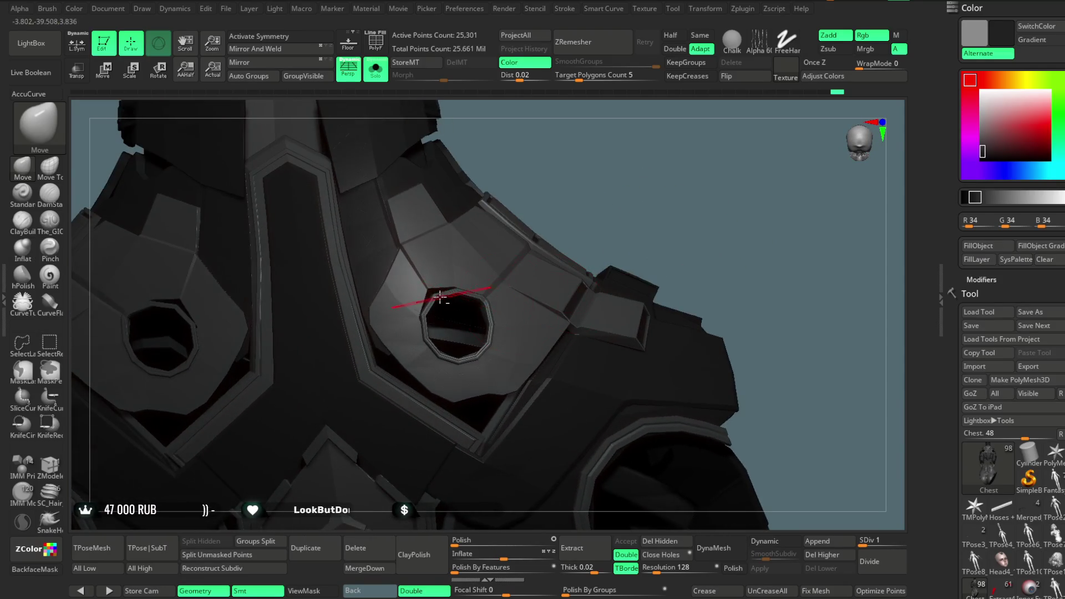
{"action": "left_click_drag", "start_coordinate": [593, 190], "coordinate": [455, 320]}
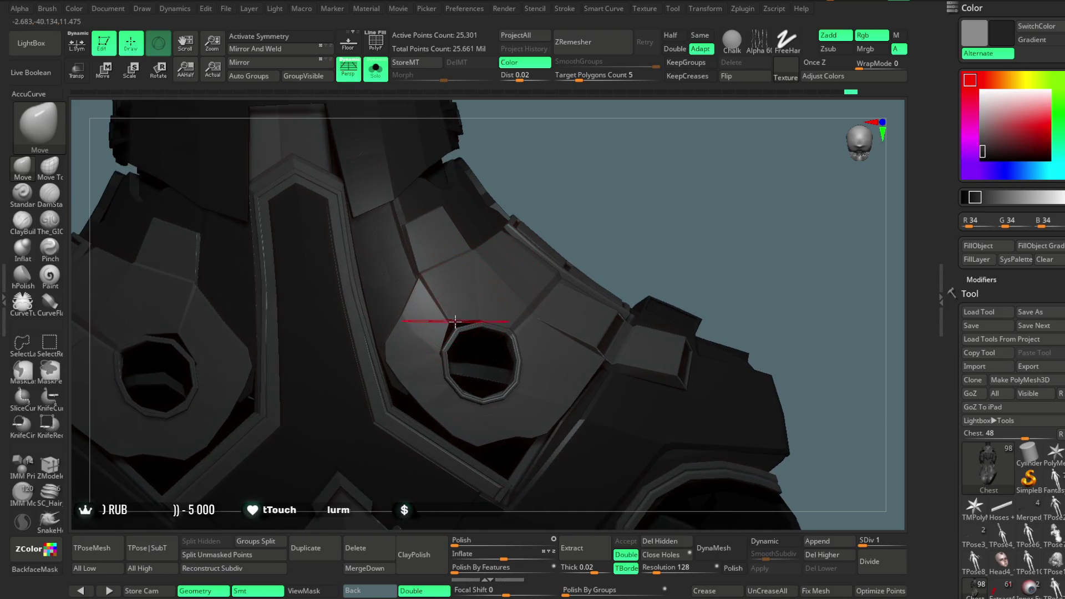
{"action": "left_click", "coordinate": [57, 182]}
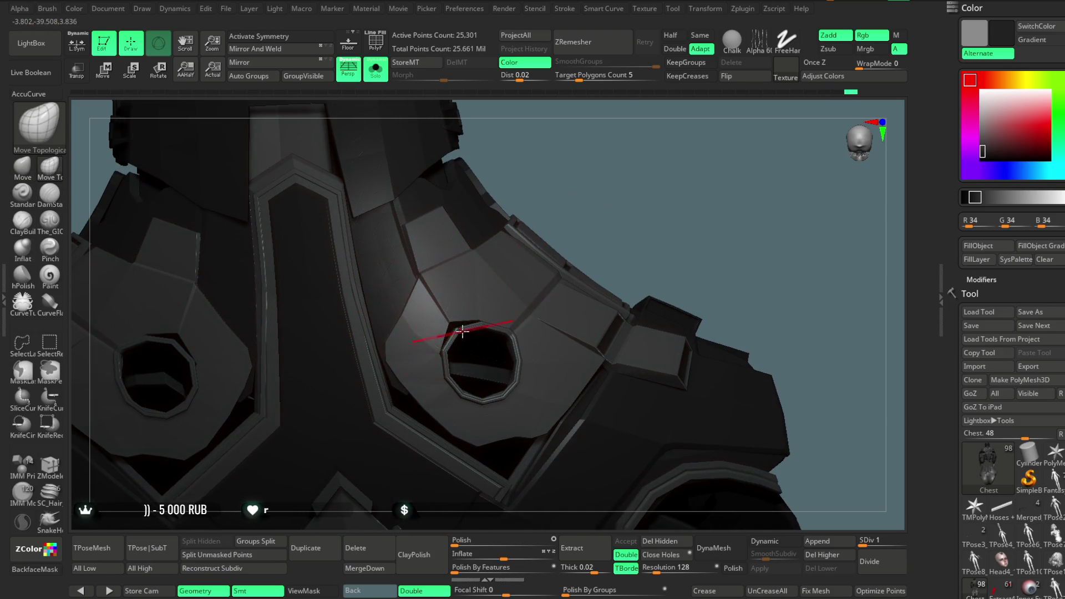
{"action": "key", "text": "ctrl"}
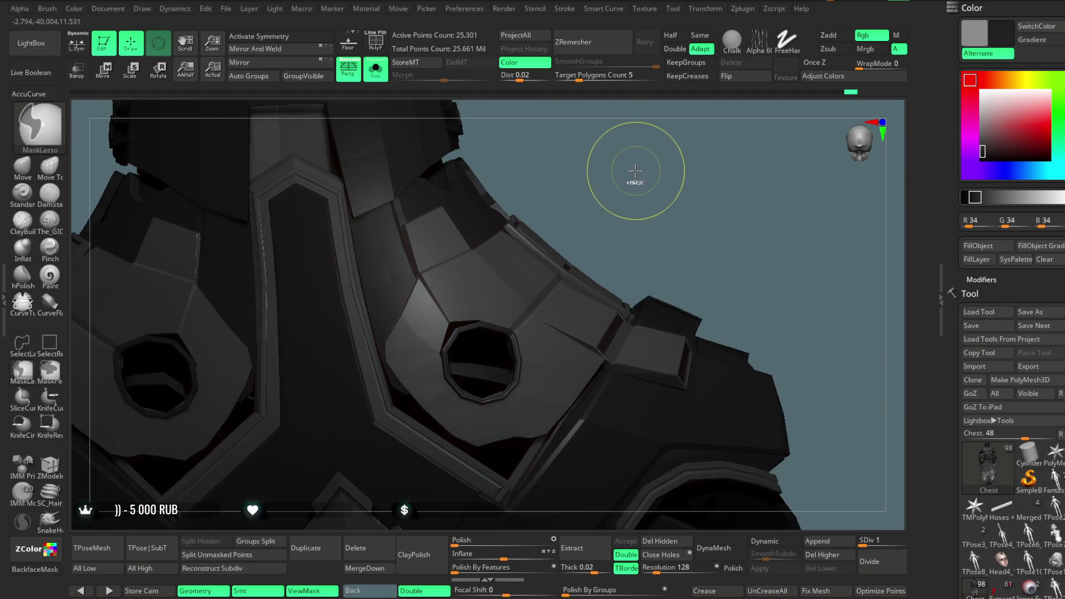
{"action": "left_click", "coordinate": [636, 170], "text": "ctrl"}
- Switch to the Move brush, set Draw Size to 140.4, and orbit out to the whole armour
{"action": "left_click", "coordinate": [22, 166]}
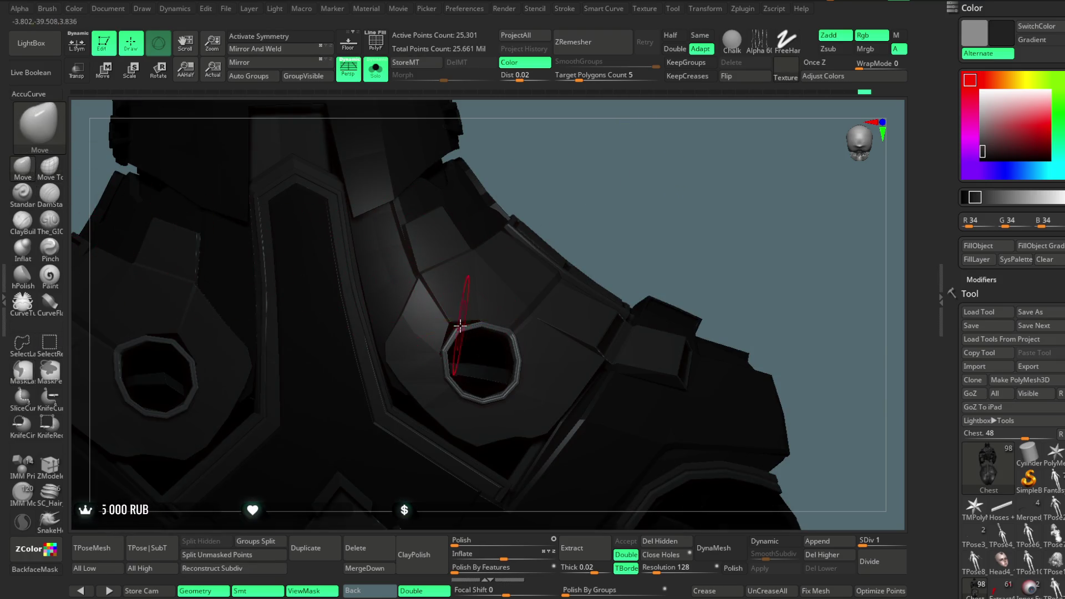
{"action": "key", "text": "space"}
{"action": "left_click_drag", "start_coordinate": [494, 313], "coordinate": [521, 314]}
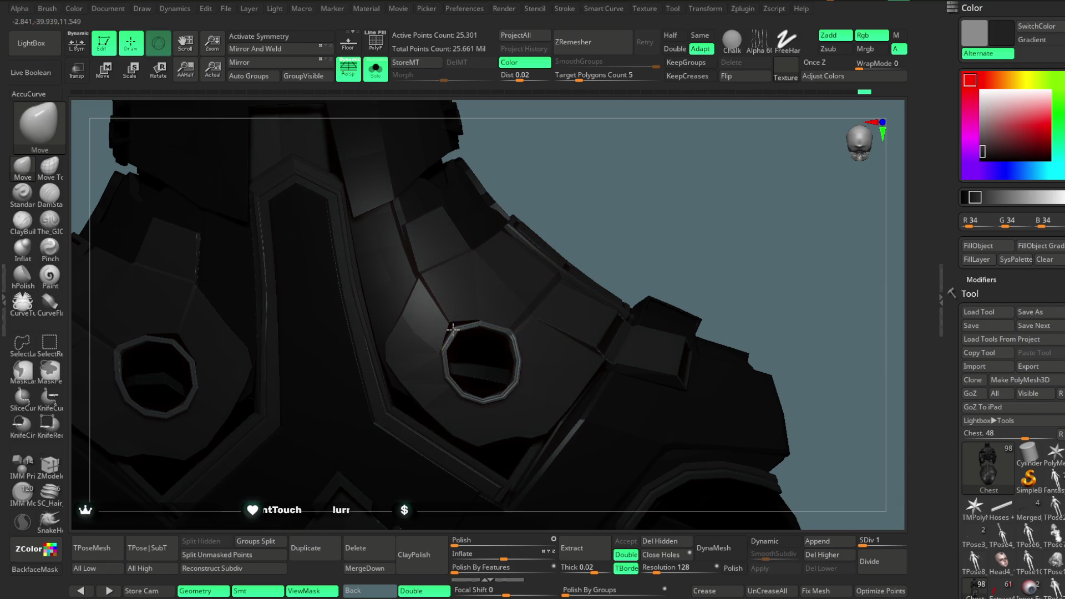
{"action": "right_click_drag", "start_coordinate": [481, 283], "coordinate": [516, 316]}
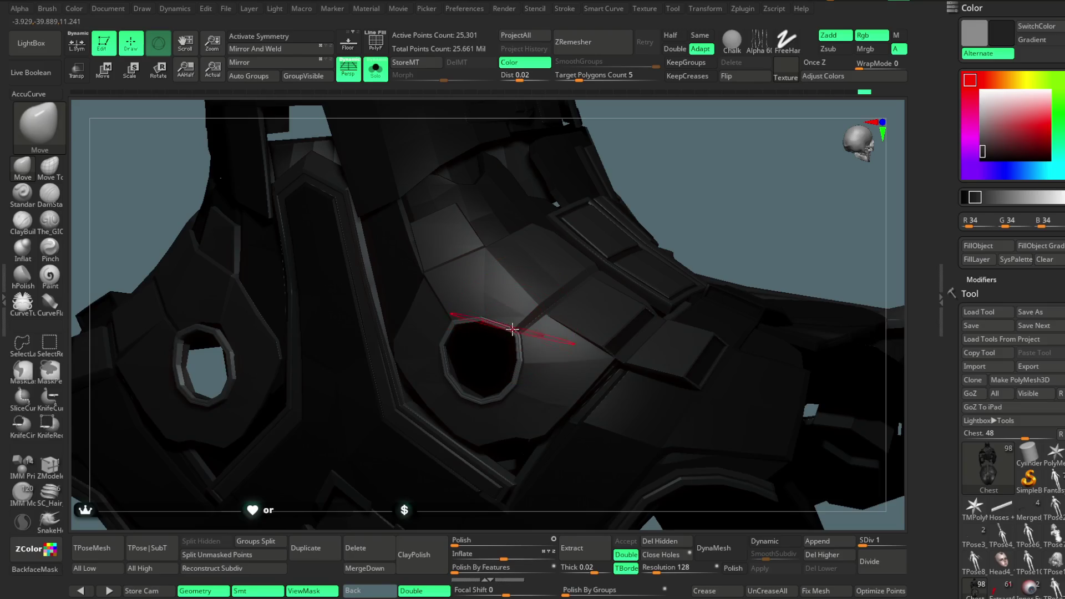
{"action": "right_click_drag", "start_coordinate": [701, 146], "coordinate": [406, 324]}
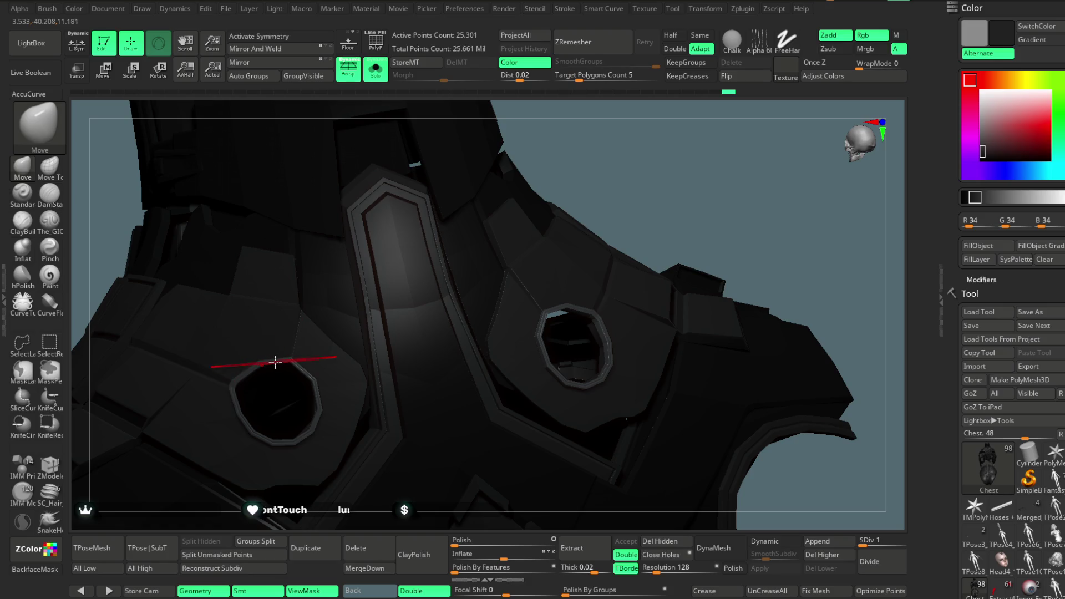
{"action": "right_click_drag", "start_coordinate": [554, 218], "coordinate": [637, 150]}
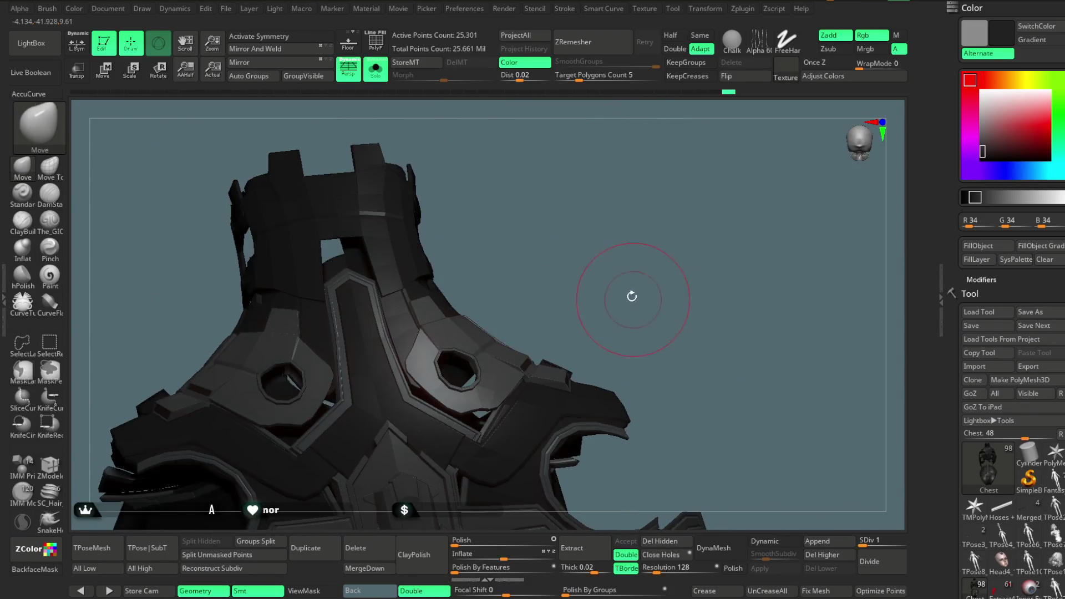
- From a front view, turn on PolyF colours, isolate the maroon polygroup, and invert visibility
{"action": "mouse_move", "coordinate": [613, 250]}
{"action": "right_mouse_down"}
{"action": "mouse_move", "coordinate": [636, 245]}
{"action": "mouse_move", "coordinate": [623, 238]}
{"action": "right_mouse_up"}
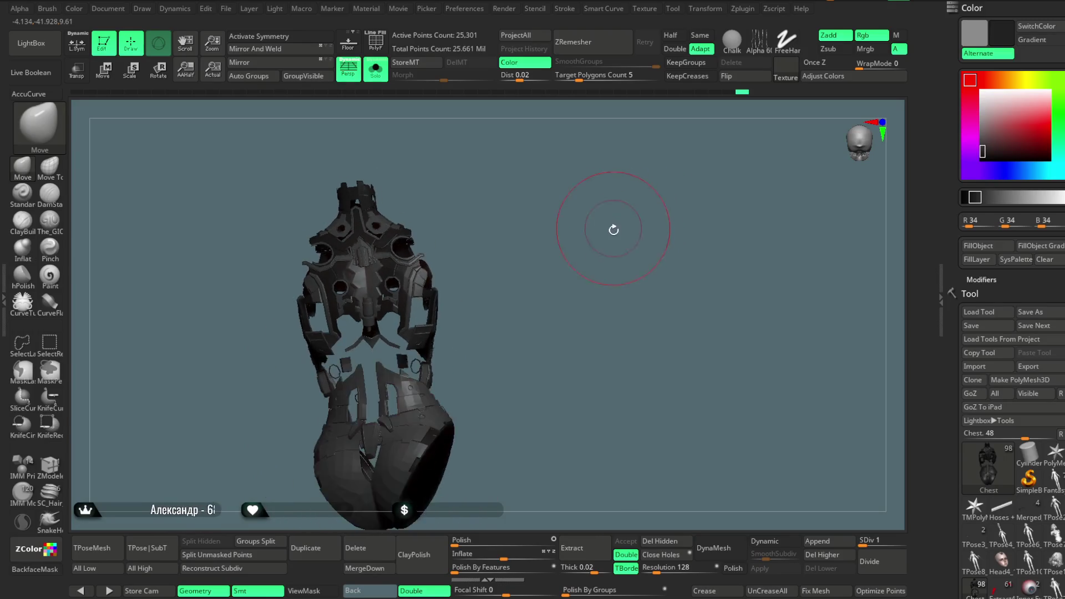
{"action": "mouse_move", "coordinate": [622, 237]}
{"action": "right_mouse_down"}
{"action": "mouse_move", "coordinate": [694, 356]}
{"action": "mouse_move", "coordinate": [647, 226]}
{"action": "mouse_move", "coordinate": [647, 238]}
{"action": "mouse_move", "coordinate": [656, 161]}
{"action": "mouse_move", "coordinate": [456, 154]}
{"action": "right_mouse_up"}
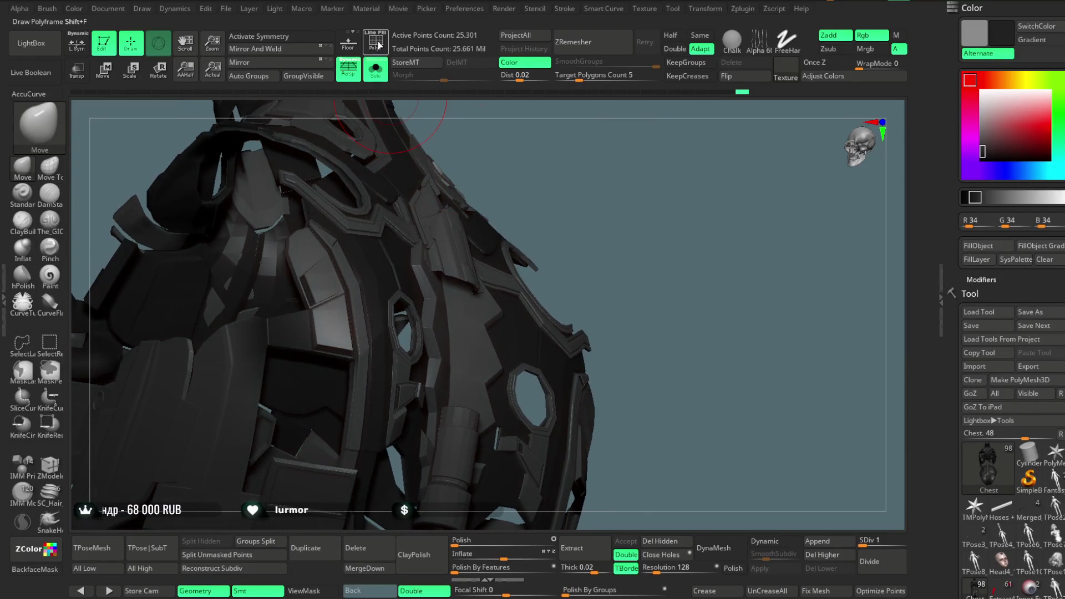
{"action": "left_click", "coordinate": [379, 45]}
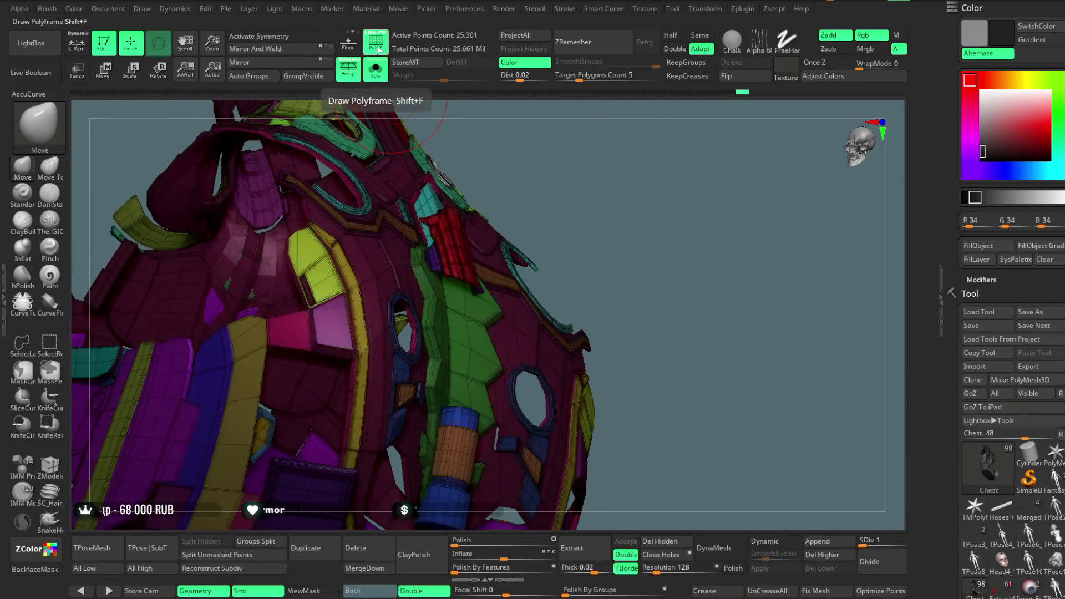
{"action": "mouse_move", "coordinate": [560, 145]}
{"action": "right_mouse_down"}
{"action": "mouse_move", "coordinate": [594, 149]}
{"action": "mouse_move", "coordinate": [558, 152]}
{"action": "mouse_move", "coordinate": [589, 185]}
{"action": "mouse_move", "coordinate": [583, 206]}
{"action": "mouse_move", "coordinate": [597, 169]}
{"action": "mouse_move", "coordinate": [564, 188]}
{"action": "mouse_move", "coordinate": [571, 177]}
{"action": "mouse_move", "coordinate": [560, 264]}
{"action": "mouse_move", "coordinate": [549, 217]}
{"action": "mouse_move", "coordinate": [518, 228]}
{"action": "mouse_move", "coordinate": [582, 164]}
{"action": "right_mouse_up"}
{"action": "left_click", "coordinate": [341, 204], "text": "ctrl+shift"}
{"action": "left_click", "coordinate": [543, 174], "text": "ctrl+shift"}
- Unhide everything, toggle polygroup colours, and briefly switch to the pink armour subtool and back
{"action": "left_click", "coordinate": [582, 164], "text": "ctrl+shift"}
{"action": "left_click", "coordinate": [376, 53]}
{"action": "left_click", "coordinate": [375, 52]}
{"action": "mouse_move", "coordinate": [654, 173]}
{"action": "right_mouse_down"}
{"action": "mouse_move", "coordinate": [619, 179]}
{"action": "mouse_move", "coordinate": [667, 259]}
{"action": "mouse_move", "coordinate": [654, 190]}
{"action": "mouse_move", "coordinate": [487, 321]}
{"action": "right_mouse_up"}
{"action": "left_click", "coordinate": [487, 321], "text": "alt"}
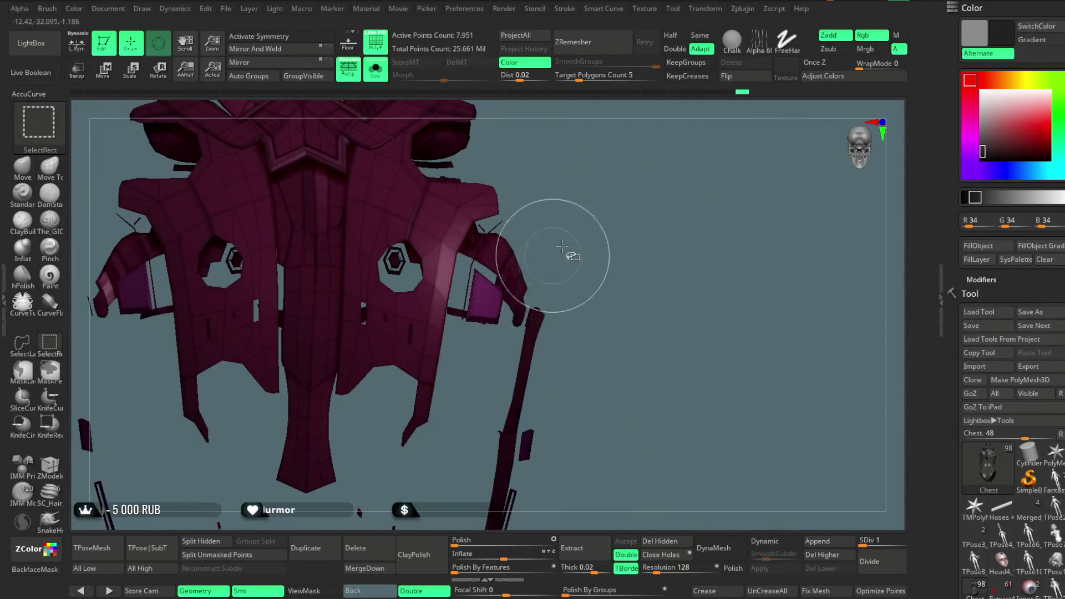
{"action": "mouse_move", "coordinate": [615, 162]}
{"action": "right_mouse_down"}
{"action": "mouse_move", "coordinate": [618, 219]}
{"action": "mouse_move", "coordinate": [618, 174]}
{"action": "mouse_move", "coordinate": [640, 162]}
{"action": "mouse_move", "coordinate": [613, 241]}
{"action": "right_mouse_up"}
{"action": "key", "text": "alt+Up"}
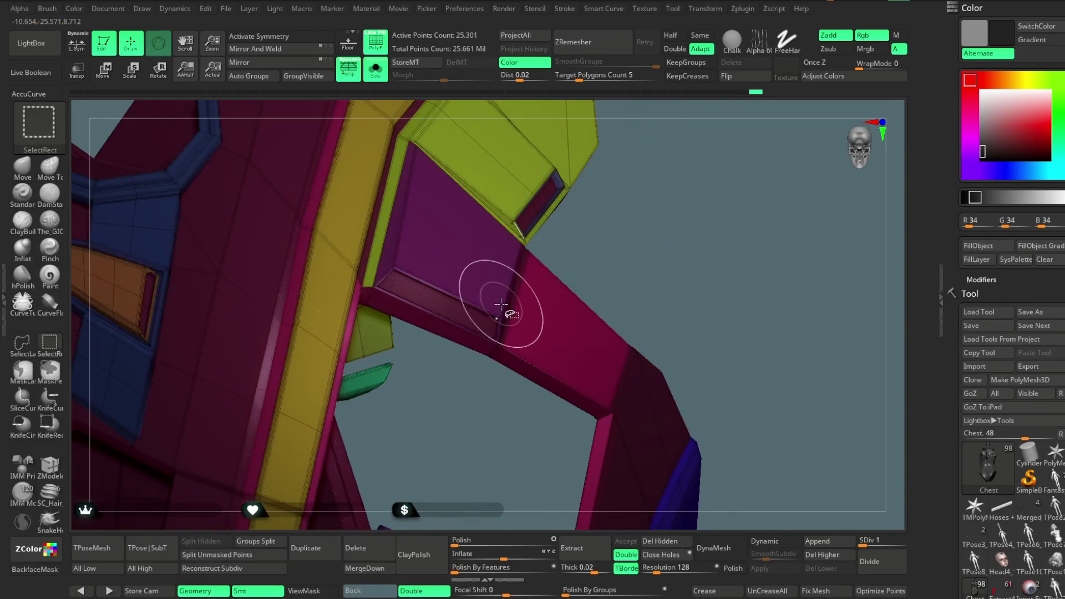
- Isolate the purple polygroup part, then unhide the whole armour and face the chest front
{"action": "left_click", "coordinate": [498, 315], "text": "ctrl+shift"}
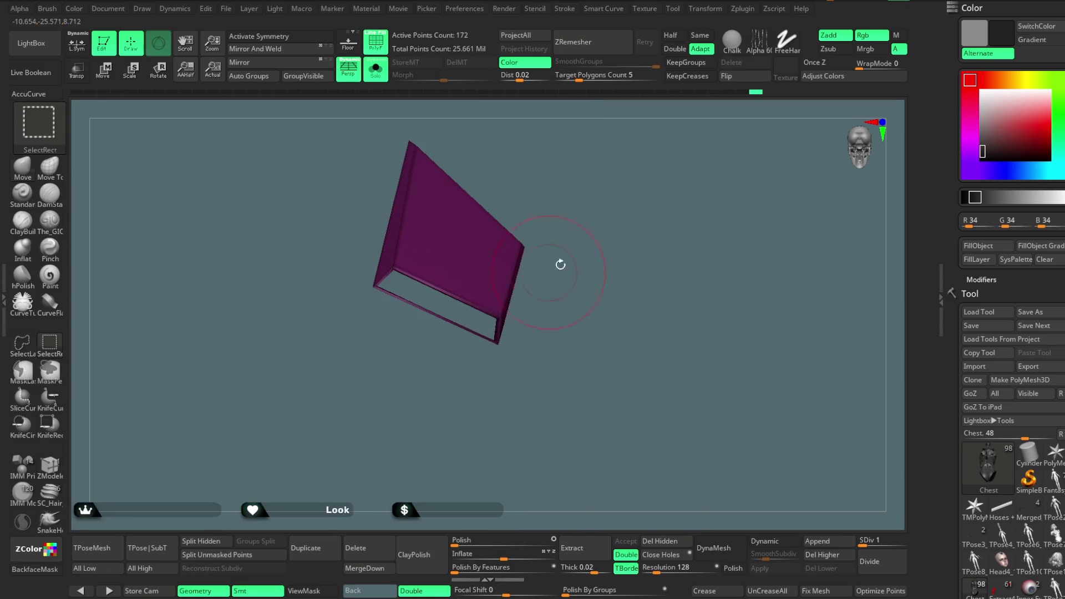
{"action": "right_click_drag", "start_coordinate": [551, 270], "coordinate": [634, 177], "text": "ctrl"}
{"action": "left_click", "coordinate": [632, 191], "text": "ctrl+shift"}
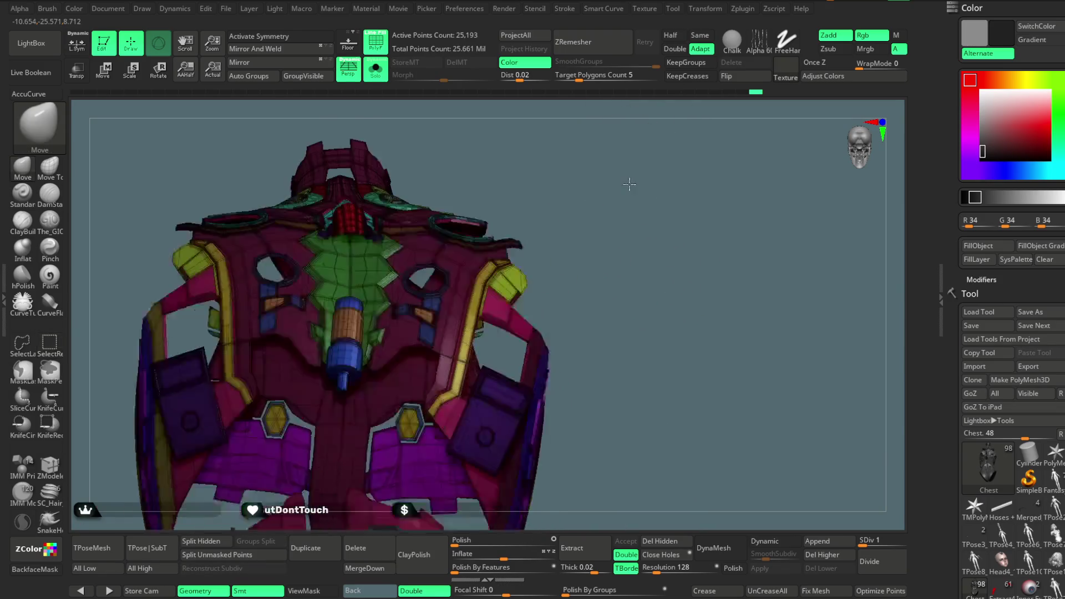
{"action": "mouse_move", "coordinate": [641, 208]}
{"action": "right_mouse_down", "text": "ctrl"}
{"action": "mouse_move", "coordinate": [625, 252]}
{"action": "mouse_move", "coordinate": [625, 223]}
{"action": "mouse_move", "coordinate": [627, 303]}
{"action": "mouse_move", "coordinate": [634, 216]}
{"action": "mouse_move", "coordinate": [629, 273]}
{"action": "right_mouse_up", "text": "ctrl"}
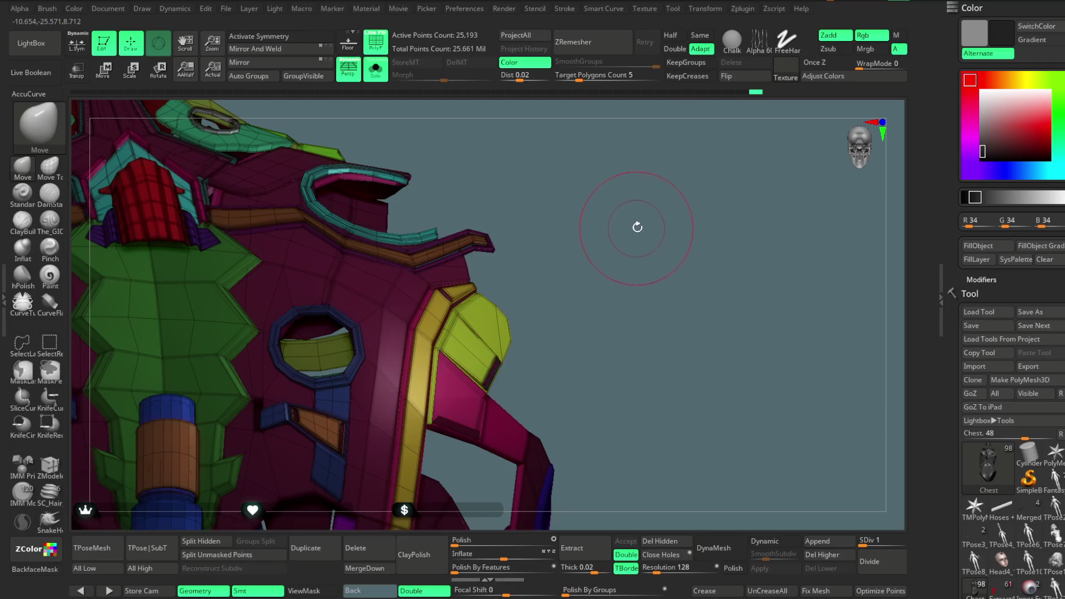
{"action": "mouse_move", "coordinate": [656, 211]}
{"action": "right_mouse_down"}
{"action": "mouse_move", "coordinate": [644, 233]}
{"action": "mouse_move", "coordinate": [625, 218]}
{"action": "mouse_move", "coordinate": [648, 230]}
{"action": "mouse_move", "coordinate": [651, 205]}
{"action": "mouse_move", "coordinate": [642, 272]}
{"action": "mouse_move", "coordinate": [660, 228]}
{"action": "mouse_move", "coordinate": [637, 231]}
{"action": "mouse_move", "coordinate": [555, 292]}
{"action": "right_mouse_up"}
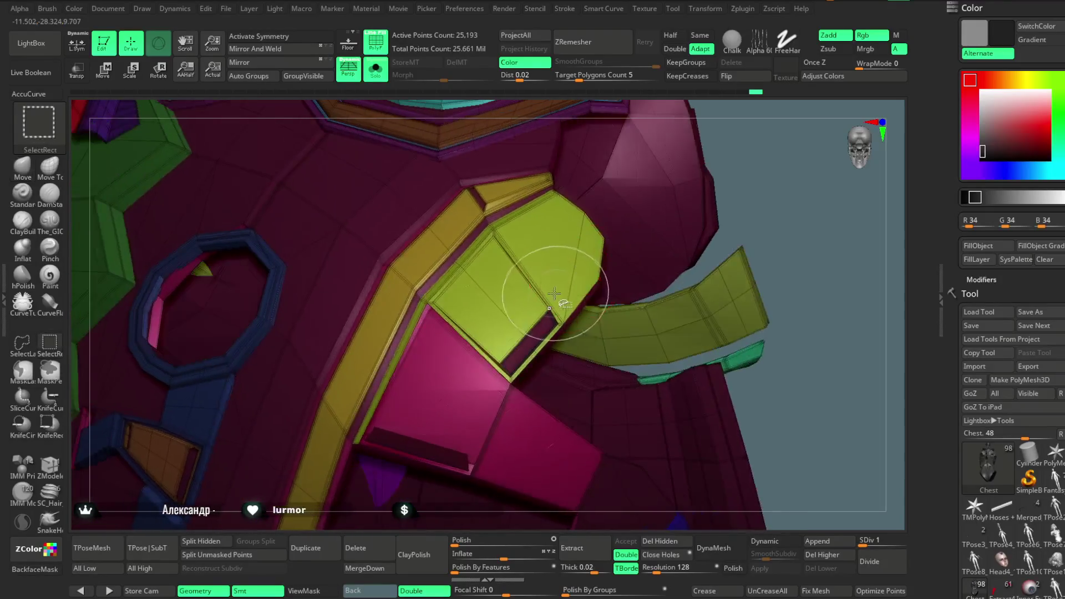
- Hide the yellow-green chest panel and the dark frame piece
{"action": "left_click", "coordinate": [543, 307], "text": "ctrl+alt+shift"}
{"action": "right_click_drag", "start_coordinate": [761, 190], "coordinate": [677, 356]}
{"action": "left_click", "coordinate": [570, 352], "text": "ctrl+alt+shift"}
{"action": "mouse_move", "coordinate": [570, 352]}
{"action": "right_mouse_down"}
{"action": "mouse_move", "coordinate": [636, 212]}
{"action": "mouse_move", "coordinate": [649, 212]}
{"action": "mouse_move", "coordinate": [614, 207]}
{"action": "mouse_move", "coordinate": [645, 190]}
{"action": "mouse_move", "coordinate": [620, 219]}
{"action": "mouse_move", "coordinate": [623, 319]}
{"action": "mouse_move", "coordinate": [561, 314]}
{"action": "right_mouse_up"}
- Hide collar panel pieces, invert to leave only small green pieces, then unhide the full collar
{"action": "key", "text": "ctrl+shift"}
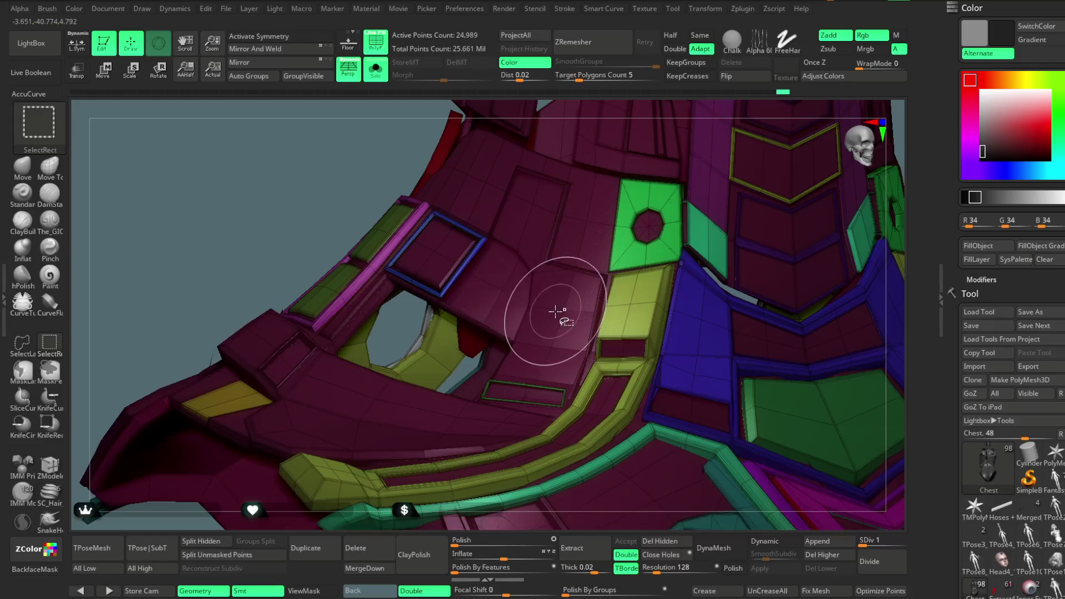
{"action": "mouse_move", "coordinate": [248, 231]}
{"action": "right_mouse_down"}
{"action": "mouse_move", "coordinate": [261, 273]}
{"action": "mouse_move", "coordinate": [468, 428]}
{"action": "right_mouse_up"}
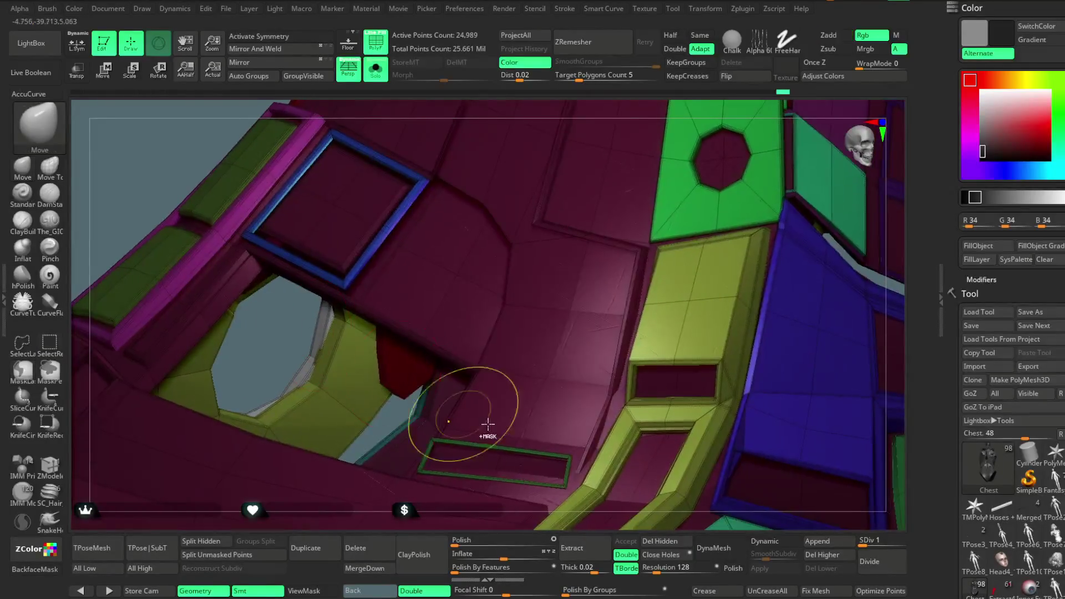
{"action": "key", "text": "ctrl+shift"}
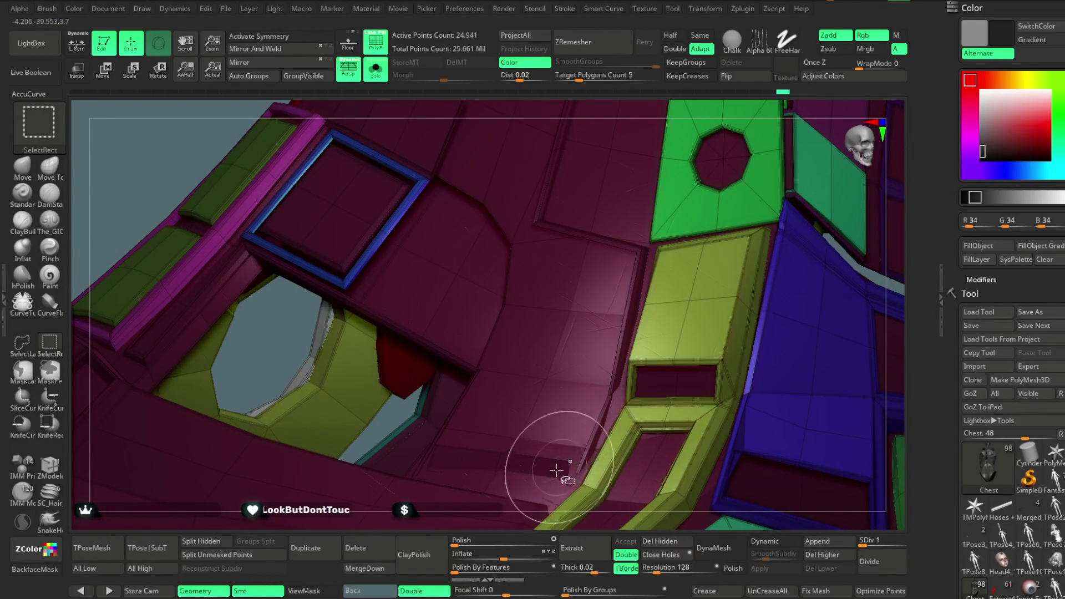
{"action": "mouse_move", "coordinate": [509, 483]}
{"action": "right_mouse_down"}
{"action": "mouse_move", "coordinate": [501, 309]}
{"action": "mouse_move", "coordinate": [748, 237]}
{"action": "right_mouse_up"}
{"action": "key", "text": "ctrl+shift"}
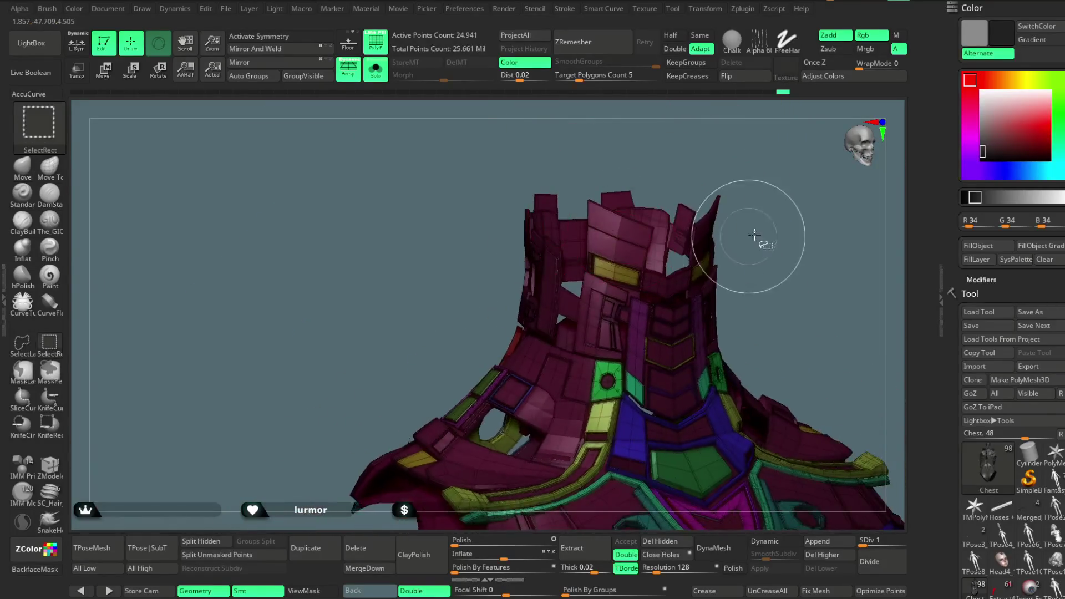
{"action": "left_click", "coordinate": [748, 236], "text": "ctrl+shift"}
{"action": "mouse_move", "coordinate": [797, 249]}
{"action": "left_mouse_down"}
{"action": "mouse_move", "coordinate": [682, 238]}
{"action": "mouse_move", "coordinate": [640, 216]}
{"action": "mouse_move", "coordinate": [646, 252]}
{"action": "mouse_move", "coordinate": [686, 202]}
{"action": "left_mouse_up"}
{"action": "left_click", "coordinate": [686, 262], "text": "ctrl+shift"}
{"action": "mouse_move", "coordinate": [687, 261]}
{"action": "left_mouse_down"}
{"action": "mouse_move", "coordinate": [683, 242]}
{"action": "mouse_move", "coordinate": [747, 276]}
{"action": "mouse_move", "coordinate": [730, 271]}
{"action": "mouse_move", "coordinate": [758, 254]}
{"action": "mouse_move", "coordinate": [673, 267]}
{"action": "mouse_move", "coordinate": [693, 226]}
{"action": "mouse_move", "coordinate": [666, 238]}
{"action": "left_mouse_up"}
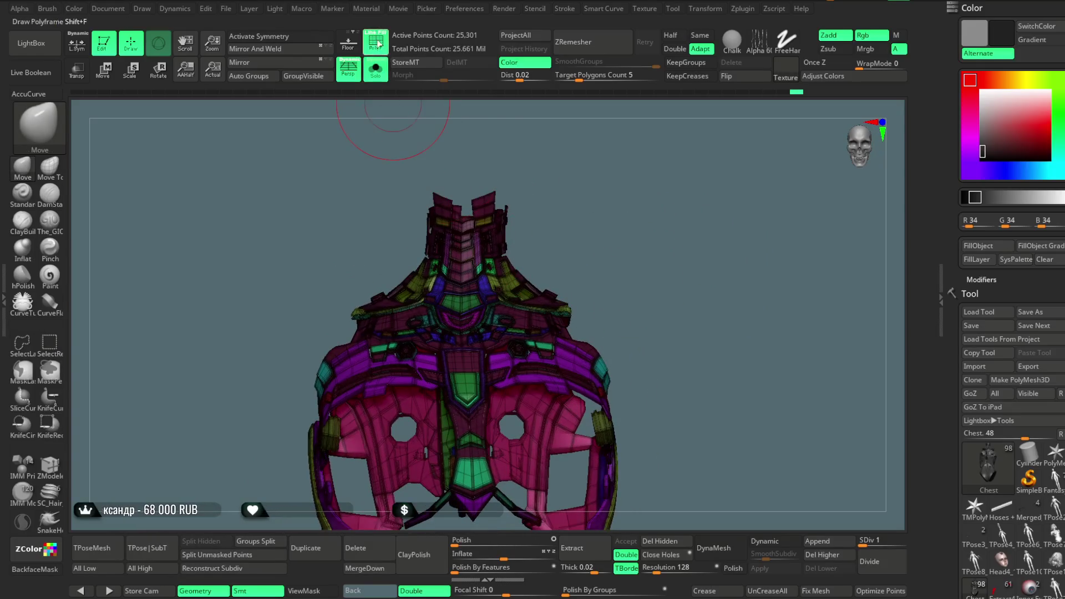
{"action": "key", "text": "shift+f"}
{"action": "mouse_move", "coordinate": [661, 280]}
{"action": "left_mouse_down"}
{"action": "mouse_move", "coordinate": [644, 260]}
{"action": "mouse_move", "coordinate": [662, 312]}
{"action": "left_mouse_up"}
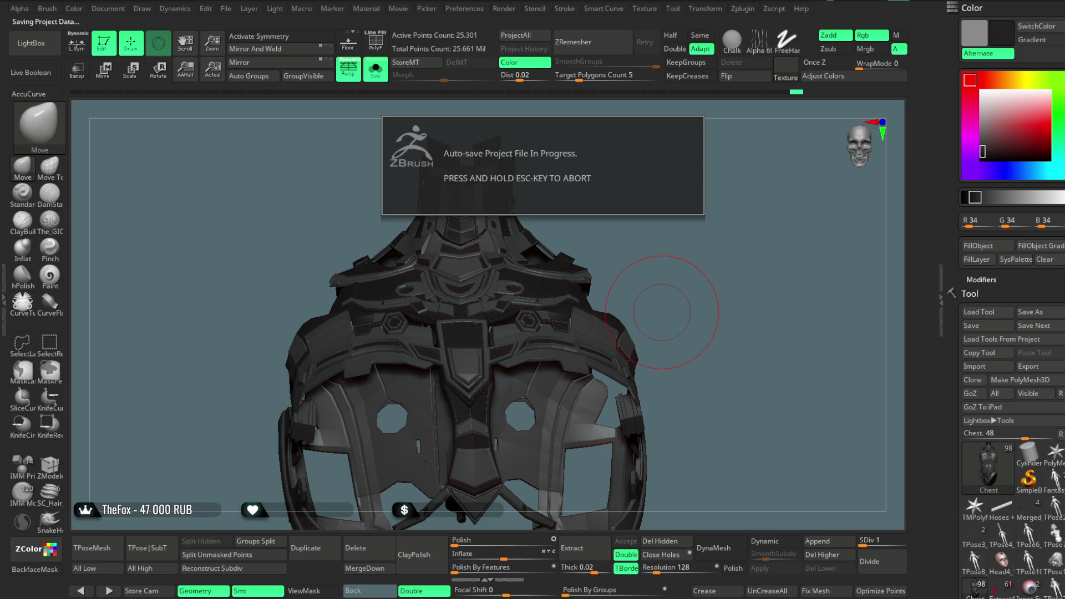
{"action": "left_click_drag", "start_coordinate": [661, 313], "coordinate": [673, 247]}
{"action": "mouse_move", "coordinate": [671, 290]}
{"action": "left_mouse_down"}
{"action": "mouse_move", "coordinate": [640, 215]}
{"action": "mouse_move", "coordinate": [409, 433]}
{"action": "mouse_move", "coordinate": [412, 369]}
{"action": "left_mouse_up"}
{"action": "key", "text": "ctrl+shift"}
{"action": "left_click", "coordinate": [412, 370], "text": "ctrl+shift"}
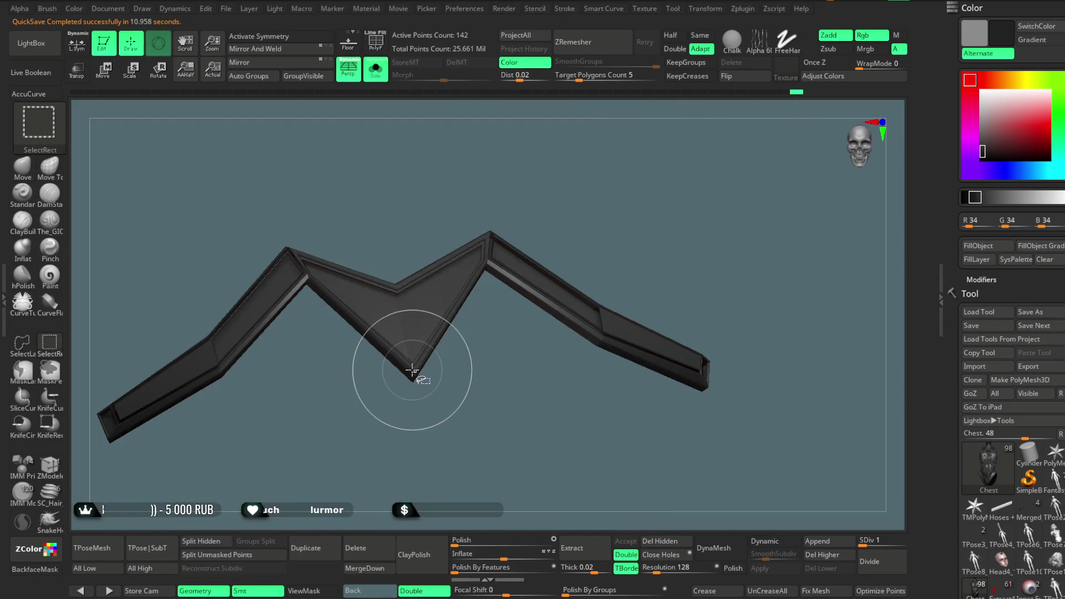
{"action": "left_click", "coordinate": [575, 203], "text": "ctrl+shift"}
{"action": "mouse_move", "coordinate": [681, 208]}
{"action": "left_mouse_down", "text": "alt"}
{"action": "mouse_move", "coordinate": [677, 230]}
{"action": "mouse_move", "coordinate": [544, 375]}
{"action": "mouse_move", "coordinate": [558, 417]}
{"action": "mouse_move", "coordinate": [506, 308]}
{"action": "left_mouse_up", "text": "alt"}
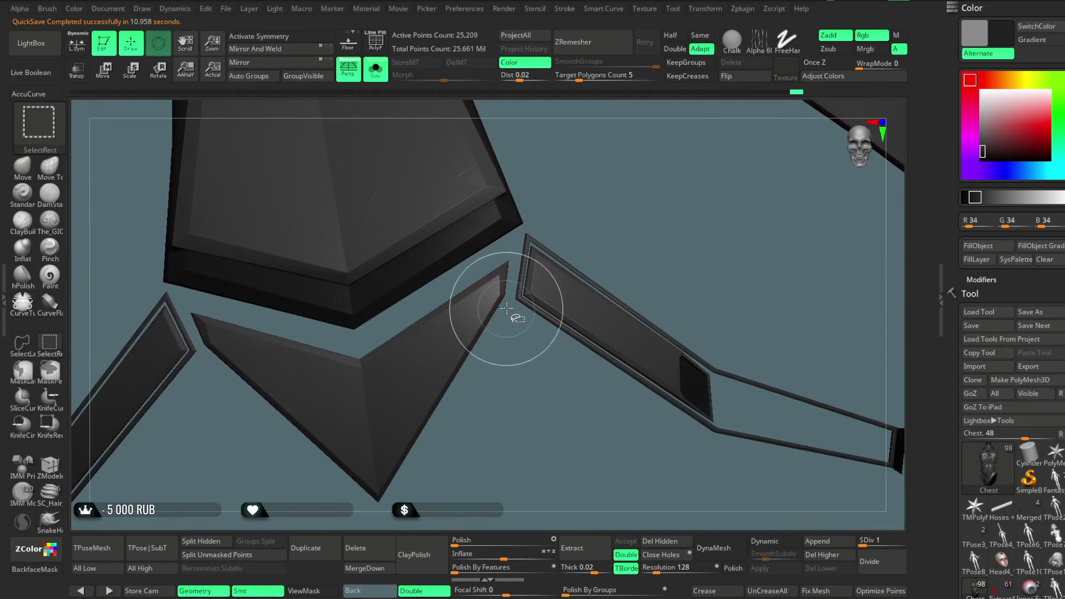
{"action": "left_click", "coordinate": [518, 303], "text": "ctrl+shift"}
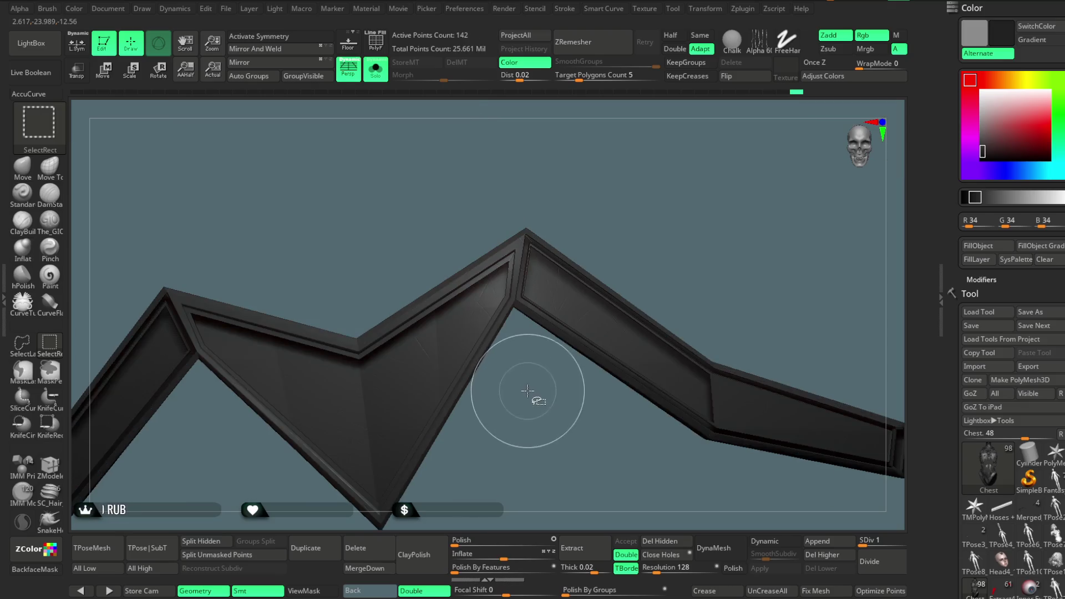
{"action": "left_click_drag", "start_coordinate": [536, 433], "coordinate": [496, 289], "text": "alt"}
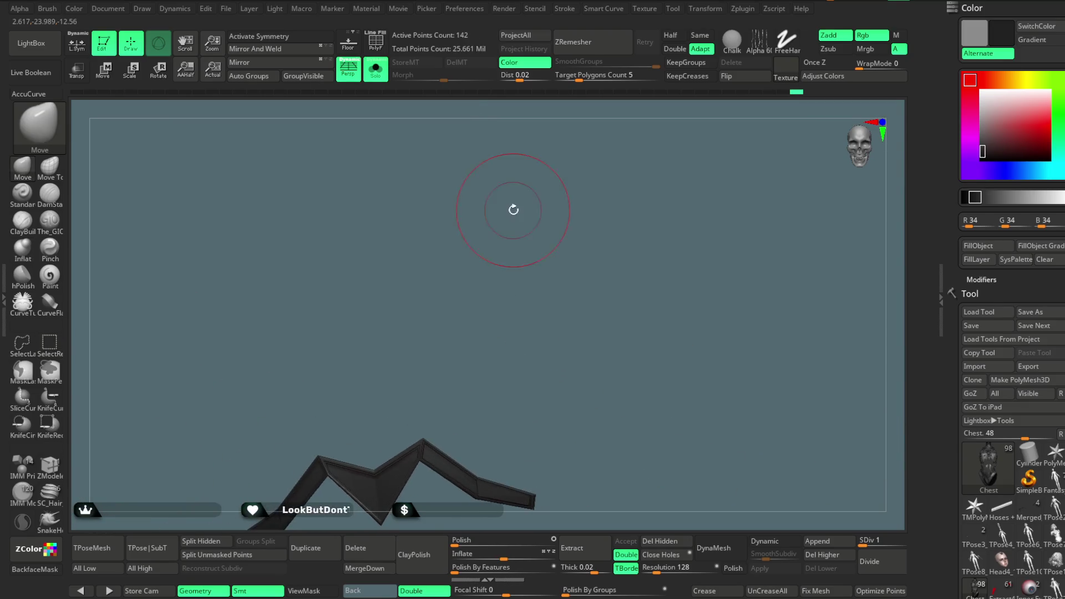
{"action": "left_click", "coordinate": [496, 289], "text": "ctrl+shift"}
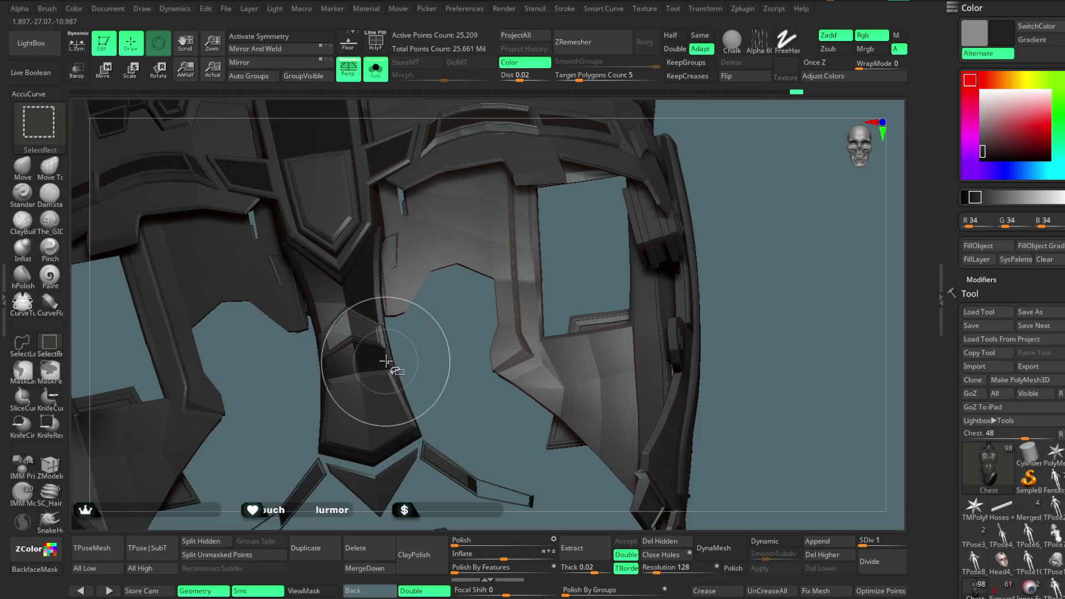
{"action": "left_click", "coordinate": [488, 332], "text": "ctrl+shift"}
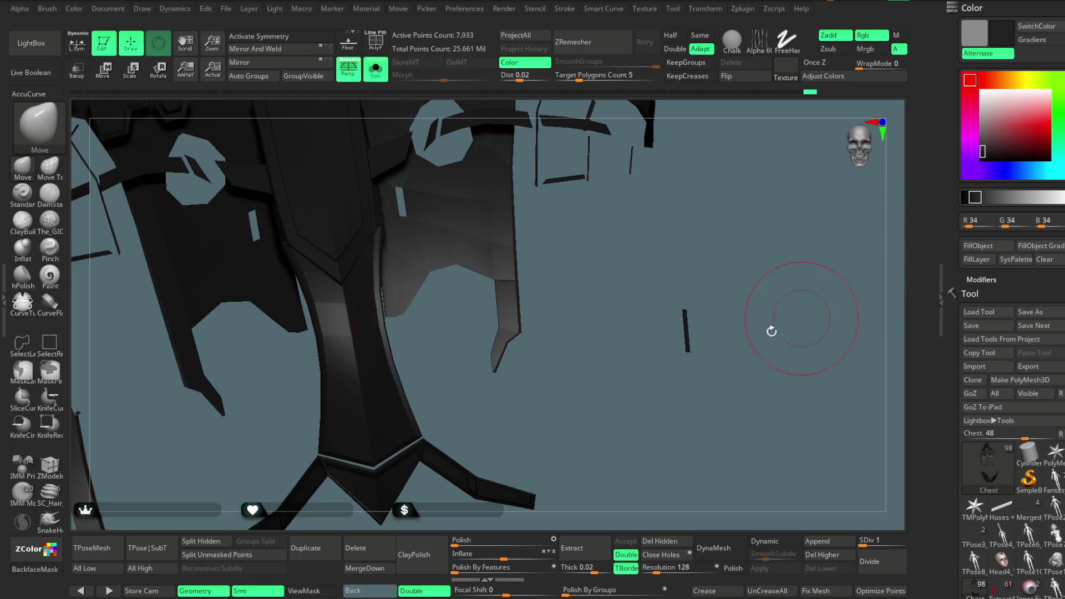
{"action": "left_click", "coordinate": [773, 284], "text": "ctrl+shift"}
{"action": "mouse_move", "coordinate": [764, 233]}
{"action": "left_mouse_down"}
{"action": "mouse_move", "coordinate": [727, 302]}
{"action": "mouse_move", "coordinate": [713, 261]}
{"action": "mouse_move", "coordinate": [709, 290]}
{"action": "mouse_move", "coordinate": [682, 314]}
{"action": "mouse_move", "coordinate": [690, 332]}
{"action": "mouse_move", "coordinate": [709, 289]}
{"action": "left_mouse_up"}
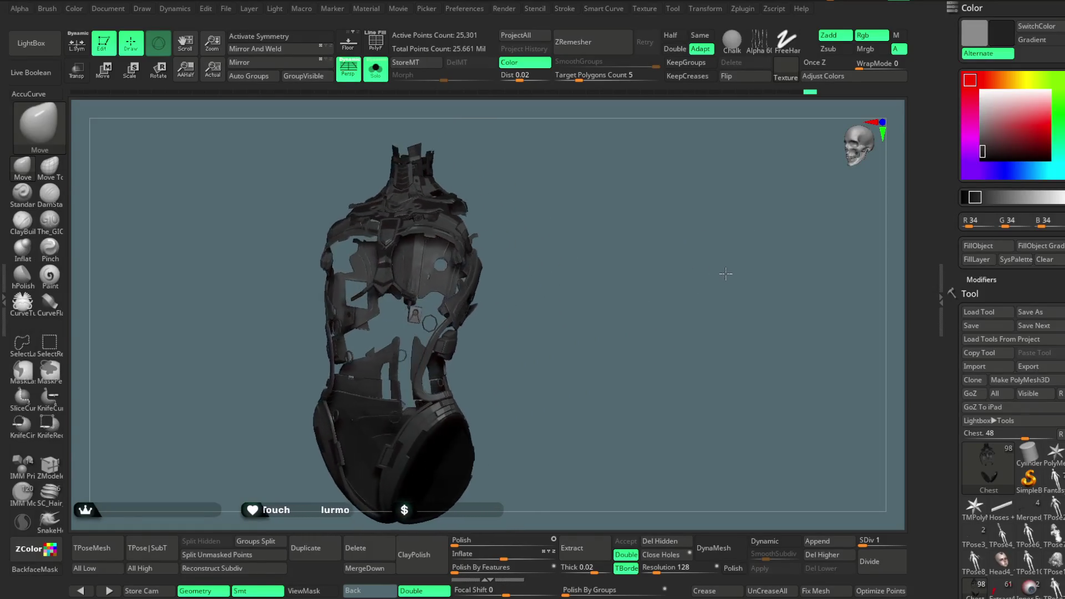
- Turn off Solo to bring back the whole character, then frame the upper body and head
{"action": "mouse_move", "coordinate": [702, 282]}
{"action": "left_mouse_down", "text": "alt"}
{"action": "mouse_move", "coordinate": [817, 444]}
{"action": "mouse_move", "coordinate": [677, 332]}
{"action": "mouse_move", "coordinate": [706, 256]}
{"action": "mouse_move", "coordinate": [698, 263]}
{"action": "mouse_move", "coordinate": [717, 248]}
{"action": "mouse_move", "coordinate": [687, 334]}
{"action": "mouse_move", "coordinate": [690, 310]}
{"action": "mouse_move", "coordinate": [743, 289]}
{"action": "left_mouse_up", "text": "alt"}
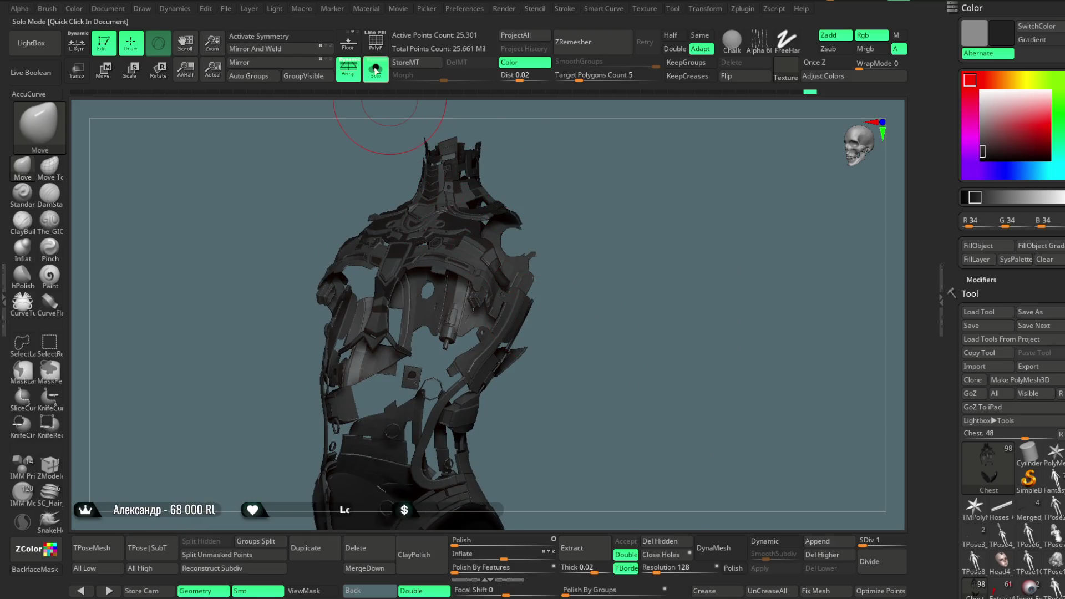
{"action": "left_click", "coordinate": [375, 69]}
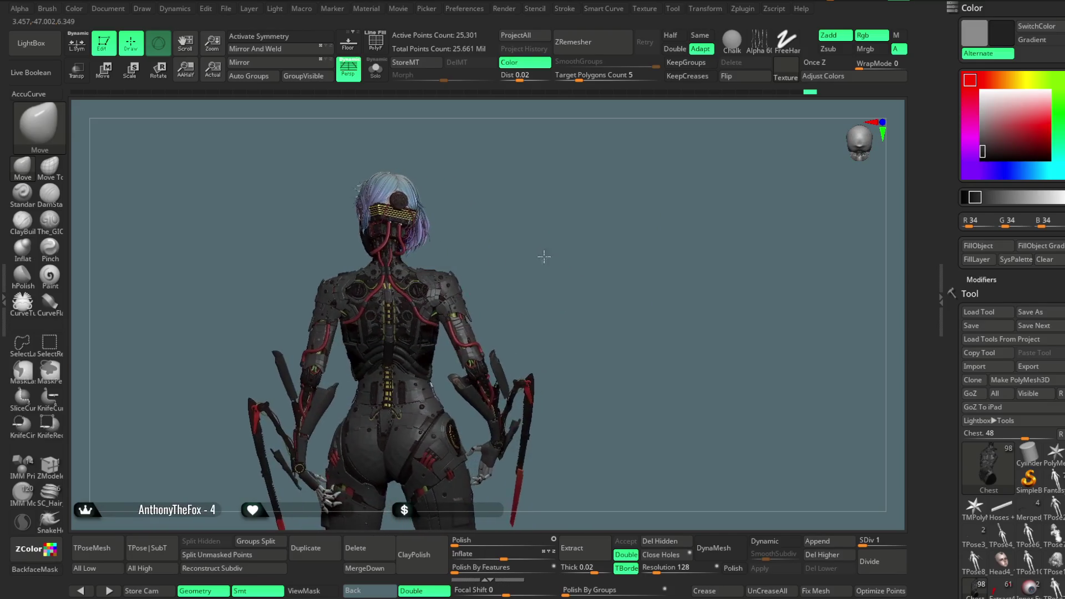
{"action": "scroll", "coordinate": [543, 256], "scroll_direction": "up", "scroll_amount": 8}
{"action": "mouse_move", "coordinate": [631, 231]}
{"action": "right_mouse_down"}
{"action": "mouse_move", "coordinate": [677, 170]}
{"action": "mouse_move", "coordinate": [674, 202]}
{"action": "mouse_move", "coordinate": [682, 151]}
{"action": "mouse_move", "coordinate": [674, 169]}
{"action": "right_mouse_up"}
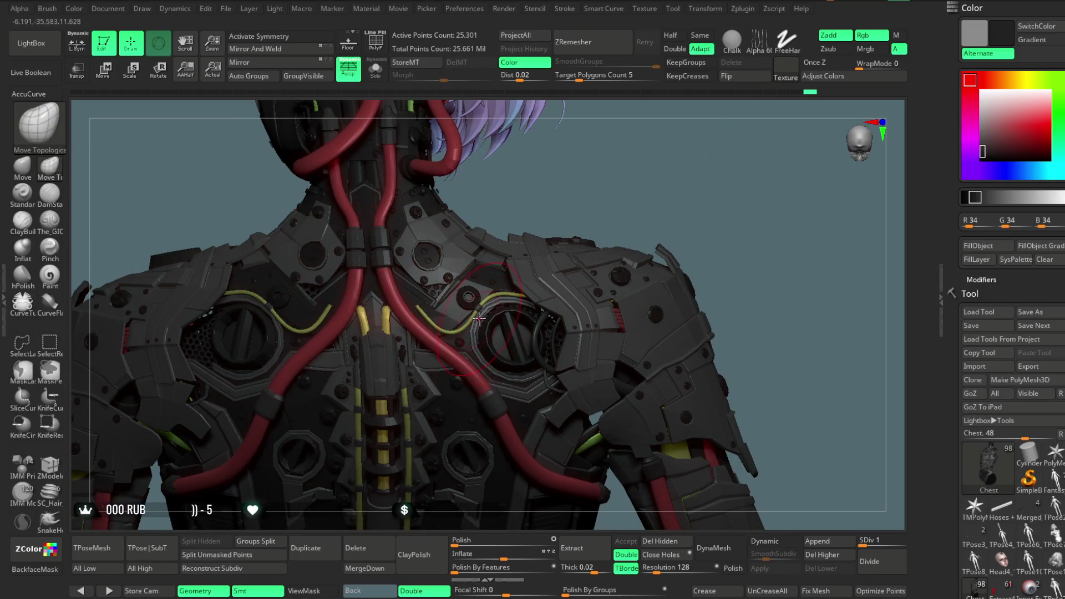
{"action": "right_click_drag", "start_coordinate": [610, 181], "coordinate": [456, 272]}
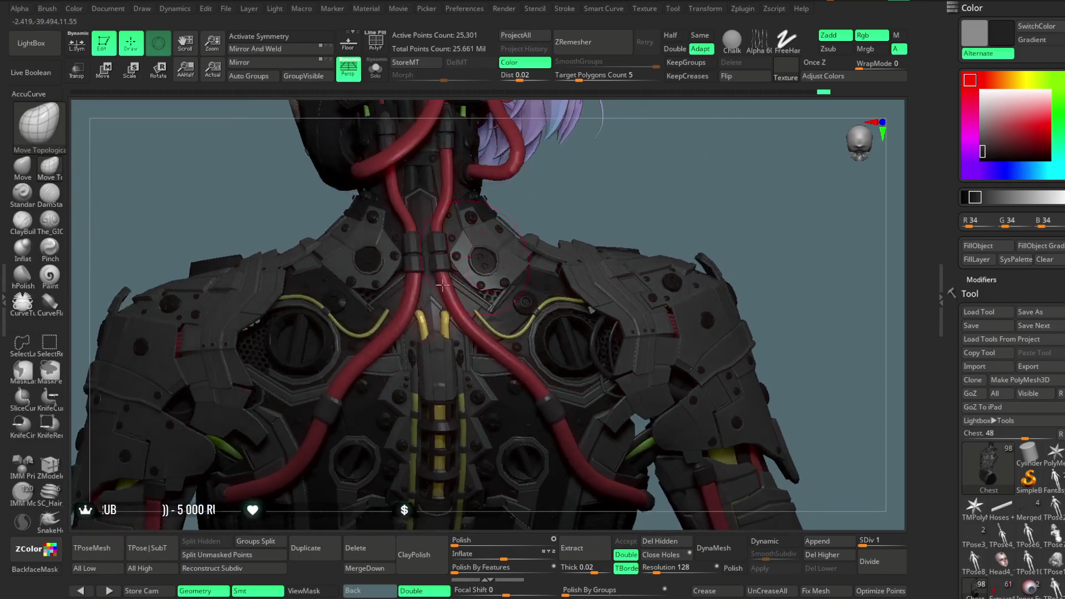
{"action": "key", "text": "f"}
- Orbit around to her left arm and blade, then select the Shoulder subtool (10,952 points)
{"action": "mouse_move", "coordinate": [571, 216]}
{"action": "right_mouse_down"}
{"action": "mouse_move", "coordinate": [656, 136]}
{"action": "mouse_move", "coordinate": [623, 168]}
{"action": "mouse_move", "coordinate": [599, 233]}
{"action": "mouse_move", "coordinate": [579, 245]}
{"action": "mouse_move", "coordinate": [608, 251]}
{"action": "mouse_move", "coordinate": [585, 268]}
{"action": "mouse_move", "coordinate": [596, 226]}
{"action": "mouse_move", "coordinate": [610, 229]}
{"action": "mouse_move", "coordinate": [604, 219]}
{"action": "mouse_move", "coordinate": [599, 238]}
{"action": "right_mouse_up"}
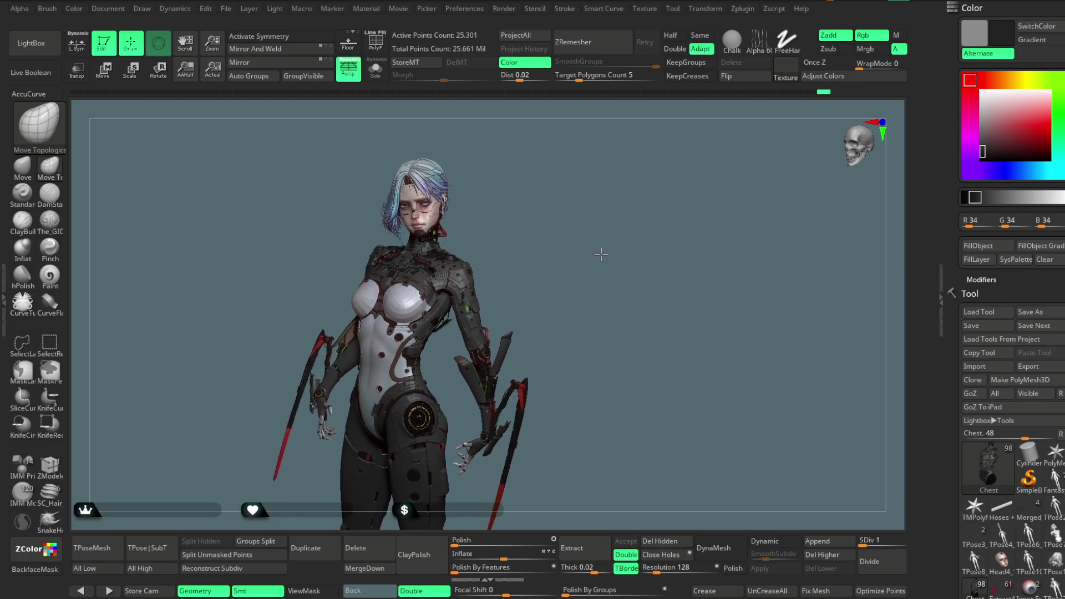
{"action": "scroll", "coordinate": [590, 243], "scroll_direction": "up", "scroll_amount": 5}
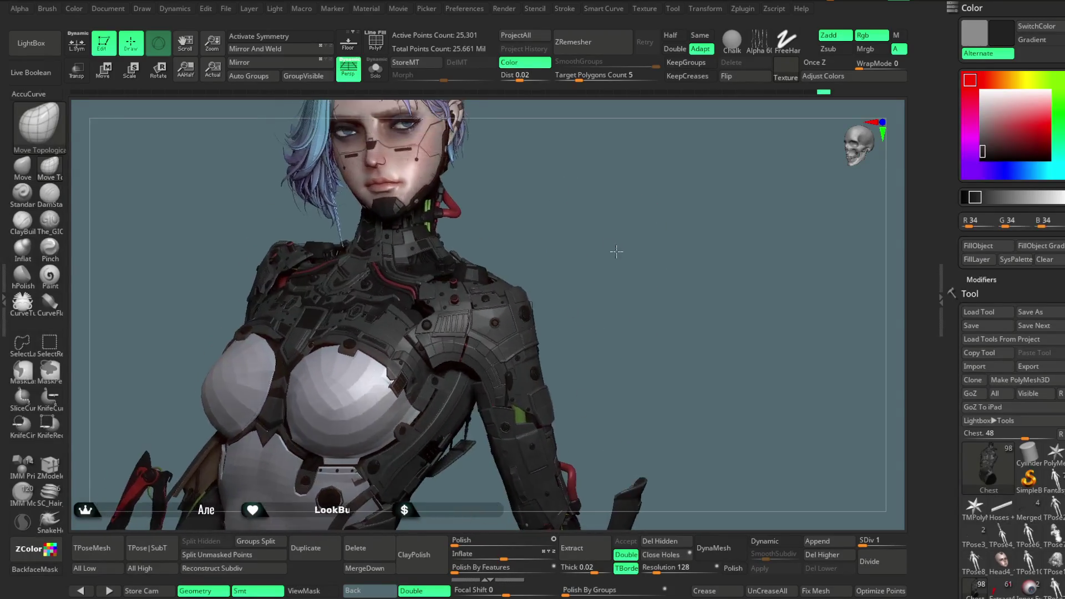
{"action": "scroll", "coordinate": [623, 255], "scroll_direction": "down", "scroll_amount": 8}
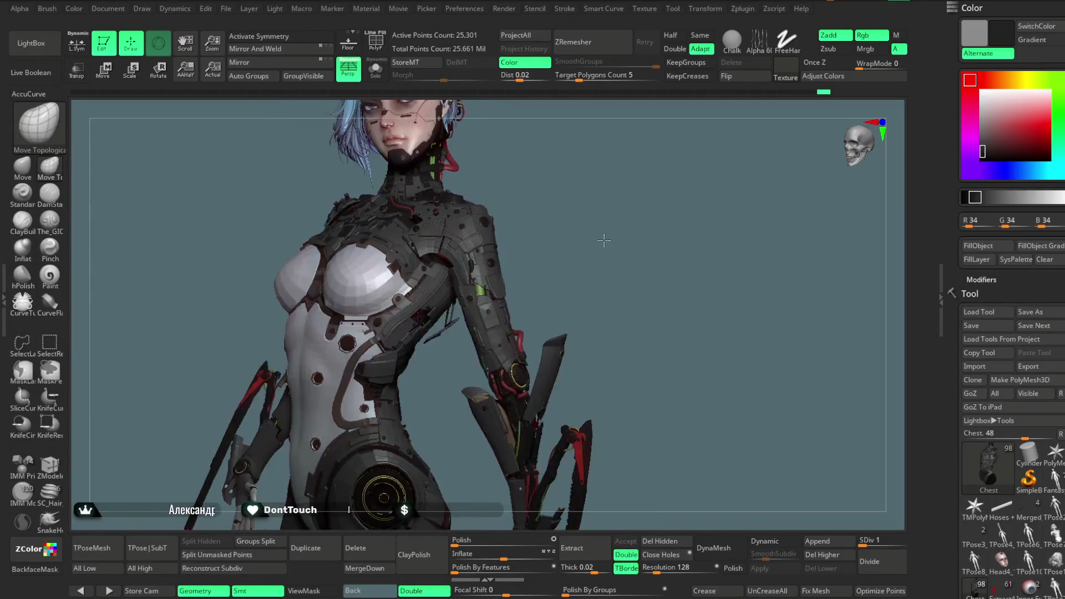
{"action": "mouse_move", "coordinate": [606, 235]}
{"action": "left_mouse_down"}
{"action": "mouse_move", "coordinate": [610, 220]}
{"action": "mouse_move", "coordinate": [526, 287]}
{"action": "left_mouse_up"}
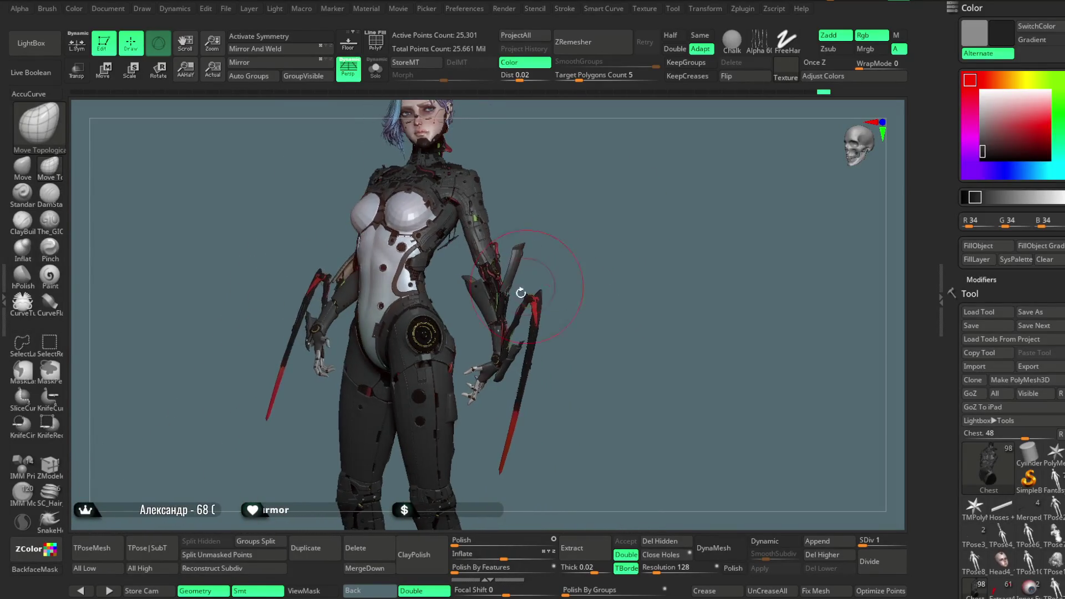
{"action": "left_click", "coordinate": [469, 191], "text": "alt"}
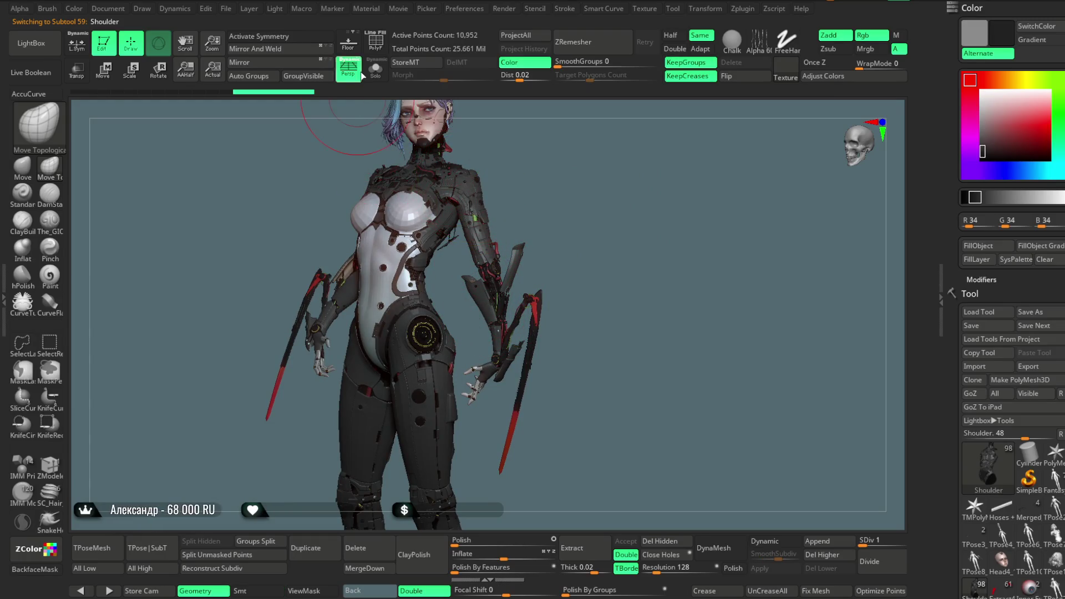
- Turn on PolyF and Solo for the Shoulder armour, then hide the indigo polygroup
{"action": "left_click", "coordinate": [374, 44]}
{"action": "left_click", "coordinate": [376, 69]}
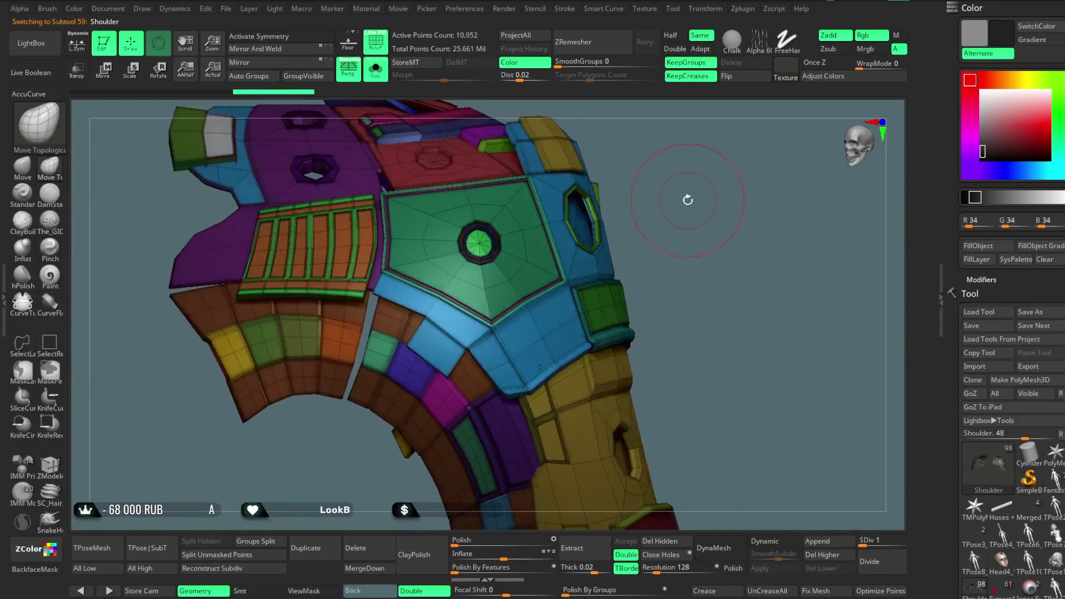
{"action": "left_click", "coordinate": [440, 358], "text": "ctrl+shift"}
{"action": "left_click", "coordinate": [662, 247], "text": "ctrl+shift"}
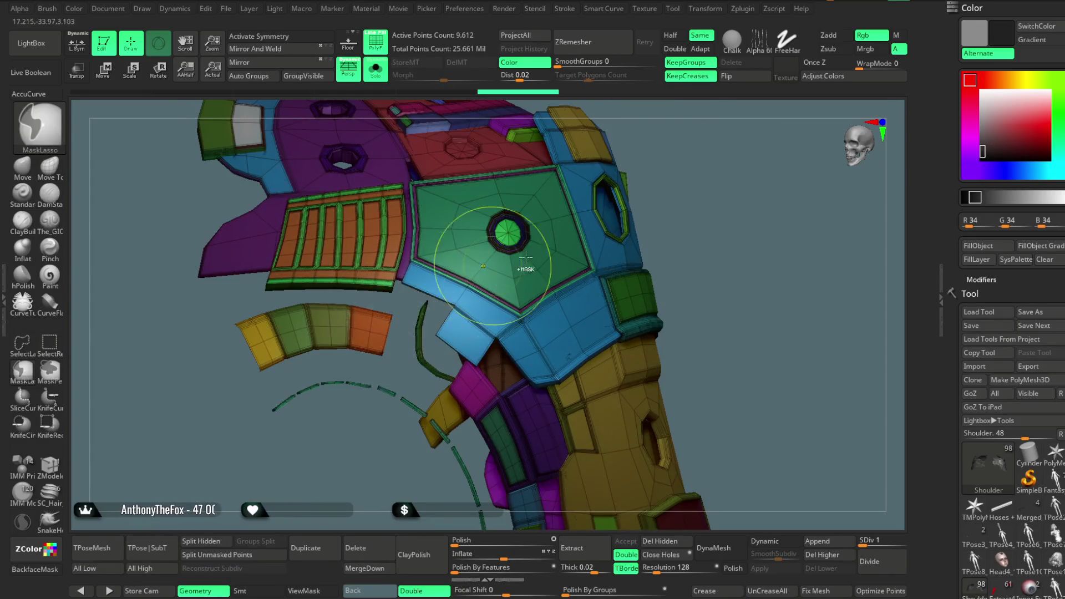
{"action": "scroll", "coordinate": [403, 327], "scroll_direction": "up", "scroll_amount": 5}
{"action": "key", "text": "space"}
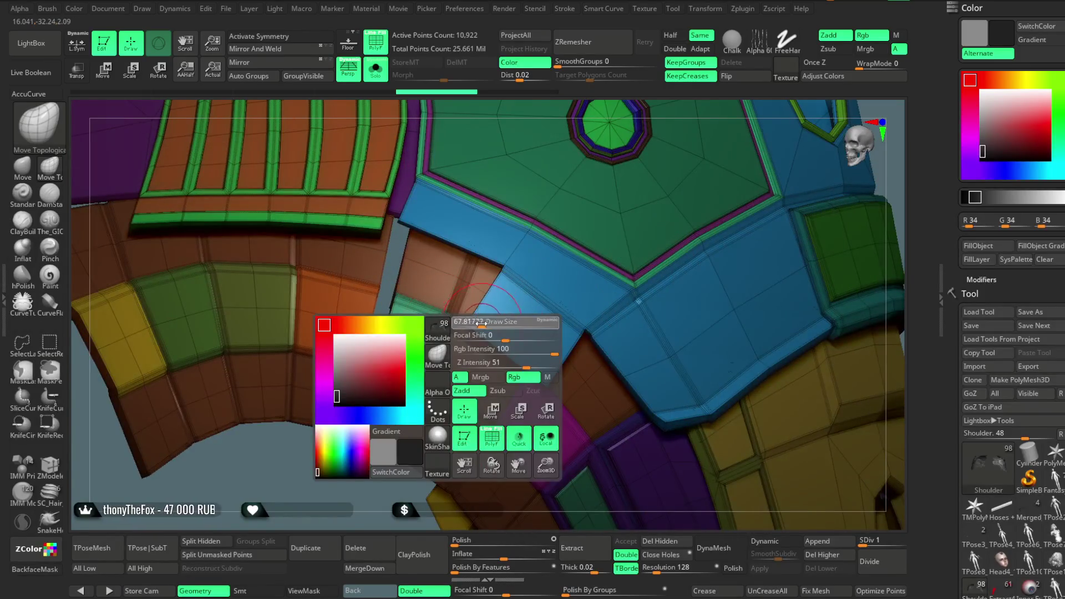
{"action": "right_click_drag", "start_coordinate": [357, 302], "coordinate": [355, 263]}
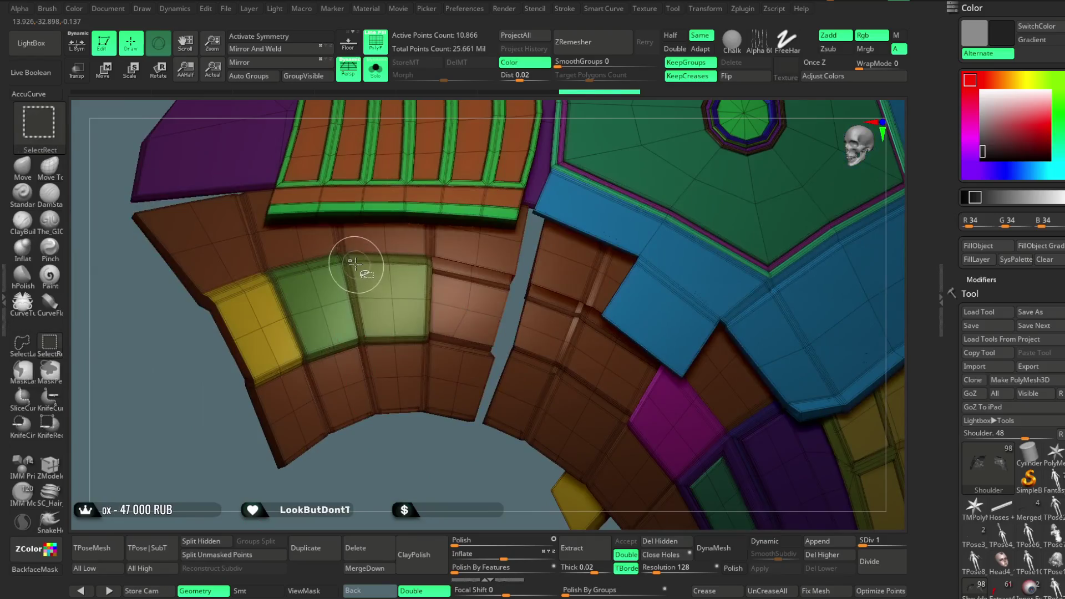
- Hide the green, yellow and magenta polygroup blocks, leaving a single curved blue strip
{"action": "left_click", "coordinate": [316, 273], "text": "ctrl+alt+shift"}
{"action": "left_click", "coordinate": [255, 302], "text": "ctrl+alt+shift"}
{"action": "mouse_move", "coordinate": [254, 301]}
{"action": "right_mouse_down"}
{"action": "mouse_move", "coordinate": [395, 267]}
{"action": "mouse_move", "coordinate": [294, 418]}
{"action": "mouse_move", "coordinate": [311, 477]}
{"action": "mouse_move", "coordinate": [286, 414]}
{"action": "right_mouse_up"}
{"action": "left_click", "coordinate": [407, 266], "text": "ctrl+alt+shift"}
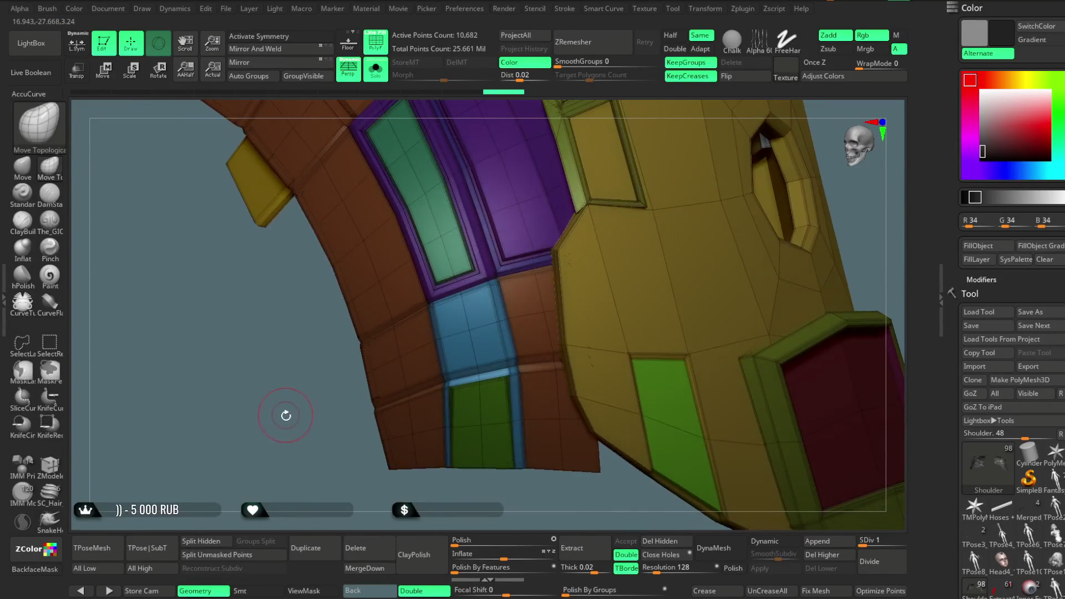
{"action": "mouse_move", "coordinate": [422, 515]}
{"action": "right_mouse_down"}
{"action": "mouse_move", "coordinate": [328, 405]}
{"action": "mouse_move", "coordinate": [423, 452]}
{"action": "mouse_move", "coordinate": [426, 478]}
{"action": "mouse_move", "coordinate": [401, 421]}
{"action": "right_mouse_up"}
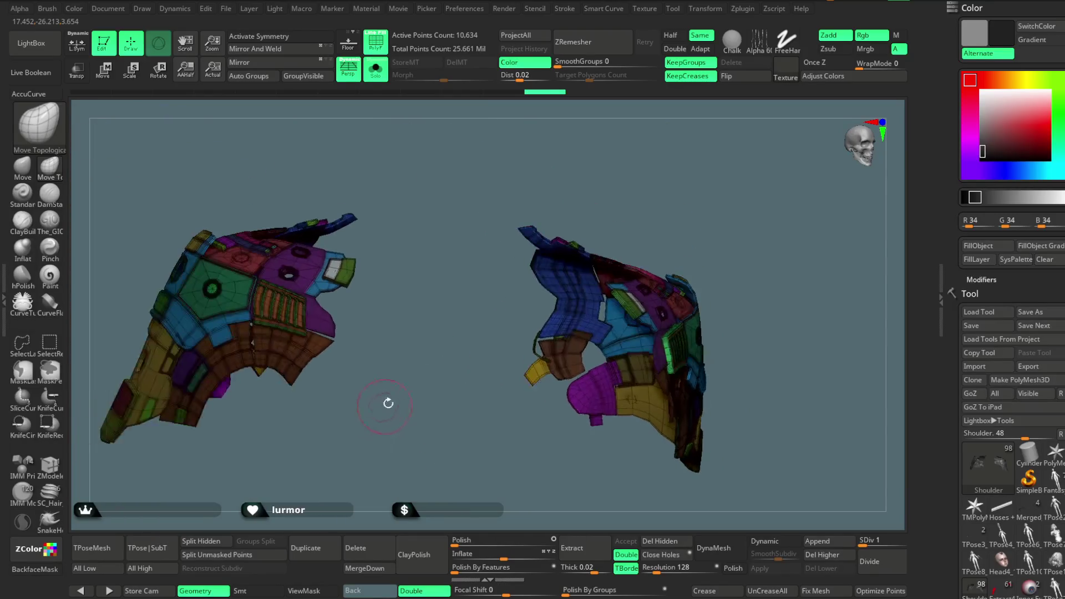
{"action": "left_click_drag", "start_coordinate": [401, 420], "coordinate": [428, 326], "text": "ctrl+shift"}
{"action": "mouse_move", "coordinate": [428, 326]}
{"action": "right_mouse_down"}
{"action": "mouse_move", "coordinate": [435, 244]}
{"action": "mouse_move", "coordinate": [427, 380]}
{"action": "mouse_move", "coordinate": [339, 360]}
{"action": "mouse_move", "coordinate": [345, 397]}
{"action": "mouse_move", "coordinate": [408, 475]}
{"action": "mouse_move", "coordinate": [369, 453]}
{"action": "mouse_move", "coordinate": [711, 161]}
{"action": "mouse_move", "coordinate": [570, 188]}
{"action": "mouse_move", "coordinate": [563, 168]}
{"action": "mouse_move", "coordinate": [571, 206]}
{"action": "mouse_move", "coordinate": [577, 177]}
{"action": "mouse_move", "coordinate": [565, 181]}
{"action": "mouse_move", "coordinate": [598, 158]}
{"action": "mouse_move", "coordinate": [588, 169]}
{"action": "right_mouse_up"}
- Isolate the blue strip and the curved strip polygroups in turn, restoring the full shoulder each time
{"action": "left_click", "coordinate": [424, 251], "text": "ctrl+shift"}
{"action": "left_click", "coordinate": [377, 289], "text": "ctrl+shift"}
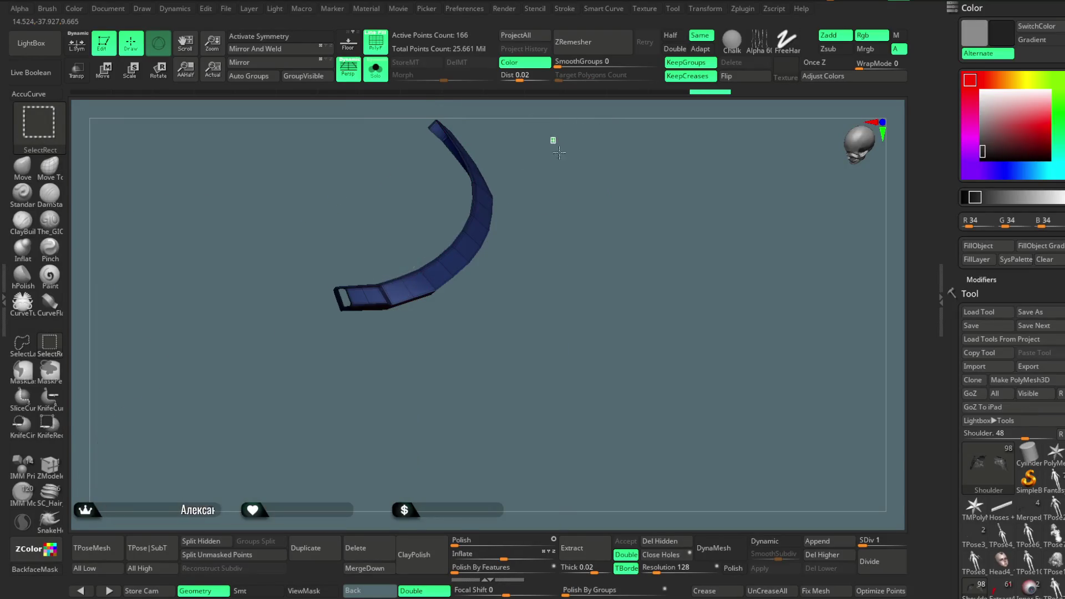
{"action": "left_click", "coordinate": [557, 148], "text": "ctrl+shift"}
{"action": "right_click_drag", "start_coordinate": [568, 133], "coordinate": [344, 321], "text": "ctrl"}
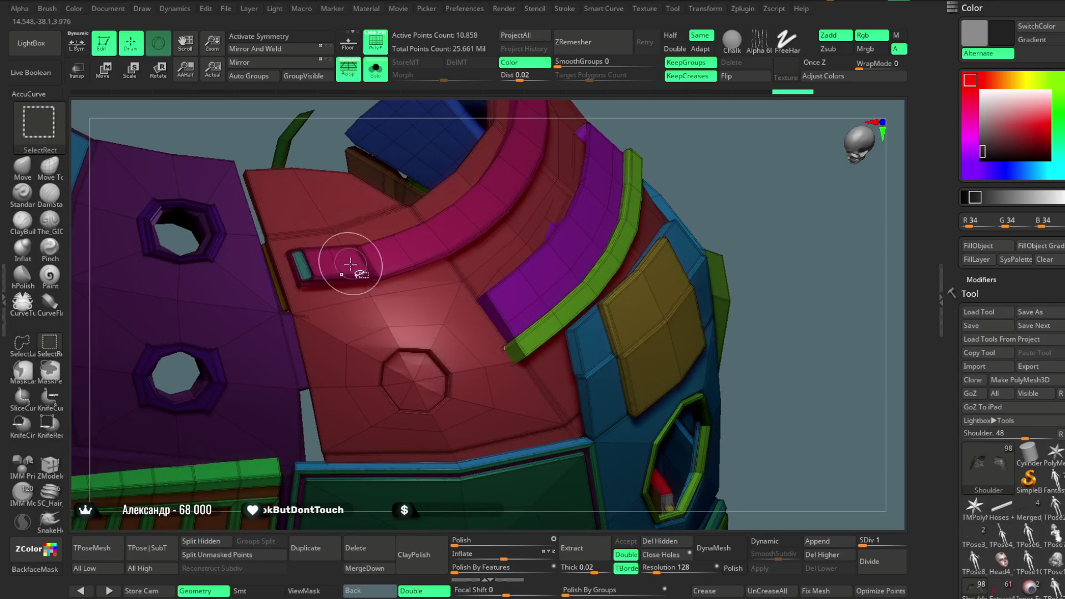
{"action": "left_click_drag", "start_coordinate": [708, 136], "coordinate": [499, 289], "text": "ctrl+shift"}
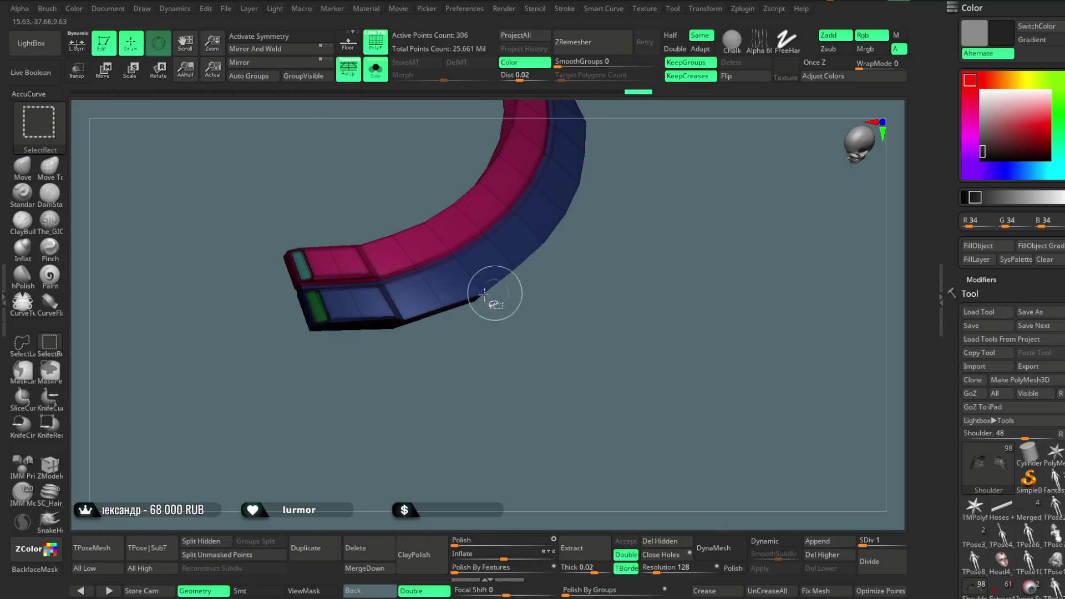
{"action": "left_click", "coordinate": [748, 182], "text": "ctrl+shift"}
- Orbit around the shoulder arc and isolate only the few red pieces
{"action": "mouse_move", "coordinate": [748, 182]}
{"action": "left_mouse_down"}
{"action": "mouse_move", "coordinate": [743, 138]}
{"action": "mouse_move", "coordinate": [639, 216]}
{"action": "mouse_move", "coordinate": [629, 201]}
{"action": "mouse_move", "coordinate": [637, 215]}
{"action": "mouse_move", "coordinate": [727, 228]}
{"action": "mouse_move", "coordinate": [679, 175]}
{"action": "mouse_move", "coordinate": [691, 219]}
{"action": "mouse_move", "coordinate": [687, 176]}
{"action": "mouse_move", "coordinate": [721, 212]}
{"action": "mouse_move", "coordinate": [714, 249]}
{"action": "mouse_move", "coordinate": [431, 397]}
{"action": "left_mouse_up"}
{"action": "mouse_move", "coordinate": [514, 317]}
{"action": "left_mouse_down"}
{"action": "mouse_move", "coordinate": [725, 260]}
{"action": "mouse_move", "coordinate": [674, 203]}
{"action": "mouse_move", "coordinate": [656, 200]}
{"action": "mouse_move", "coordinate": [638, 299]}
{"action": "left_mouse_up"}
{"action": "mouse_move", "coordinate": [657, 260]}
{"action": "left_mouse_down"}
{"action": "mouse_move", "coordinate": [677, 235]}
{"action": "mouse_move", "coordinate": [675, 252]}
{"action": "mouse_move", "coordinate": [651, 224]}
{"action": "mouse_move", "coordinate": [675, 269]}
{"action": "mouse_move", "coordinate": [647, 247]}
{"action": "mouse_move", "coordinate": [637, 275]}
{"action": "mouse_move", "coordinate": [661, 253]}
{"action": "mouse_move", "coordinate": [625, 295]}
{"action": "mouse_move", "coordinate": [629, 225]}
{"action": "mouse_move", "coordinate": [677, 252]}
{"action": "mouse_move", "coordinate": [556, 269]}
{"action": "left_mouse_up"}
{"action": "key", "text": "ctrl+shift"}
{"action": "mouse_move", "coordinate": [621, 244]}
{"action": "left_mouse_down"}
{"action": "mouse_move", "coordinate": [656, 238]}
{"action": "mouse_move", "coordinate": [716, 342]}
{"action": "mouse_move", "coordinate": [653, 250]}
{"action": "mouse_move", "coordinate": [666, 259]}
{"action": "mouse_move", "coordinate": [711, 244]}
{"action": "mouse_move", "coordinate": [680, 180]}
{"action": "mouse_move", "coordinate": [737, 279]}
{"action": "left_mouse_up"}
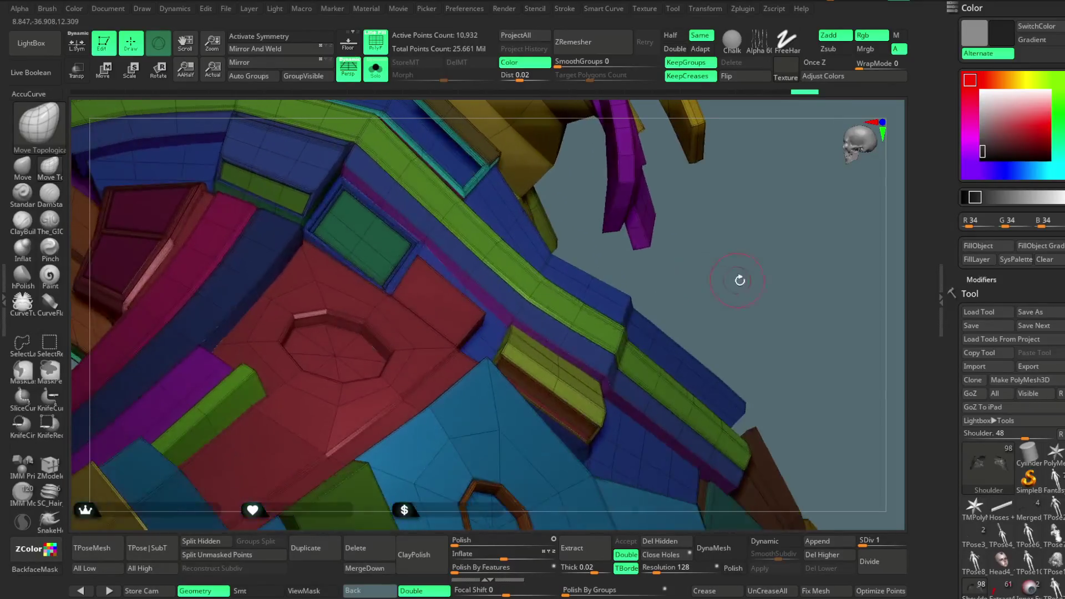
{"action": "key", "text": "ctrl+shift"}
{"action": "left_click", "coordinate": [743, 270], "text": "ctrl+shift"}
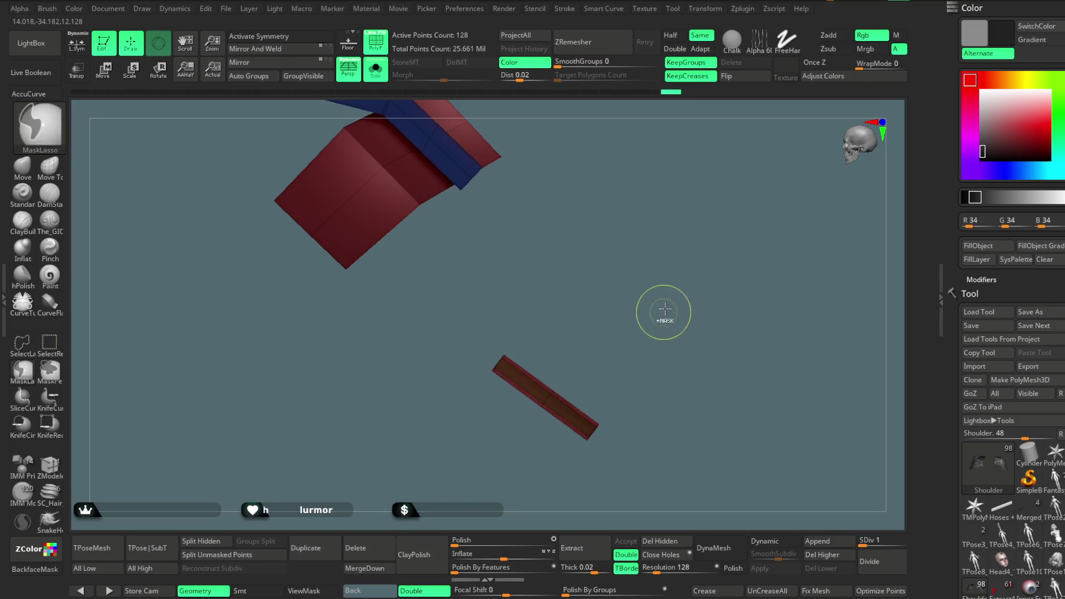
- Undo back to the full character in plain shading with Solo and PolyF off
{"action": "key", "text": "ctrl+z"}
{"action": "key", "text": "ctrl+z"}
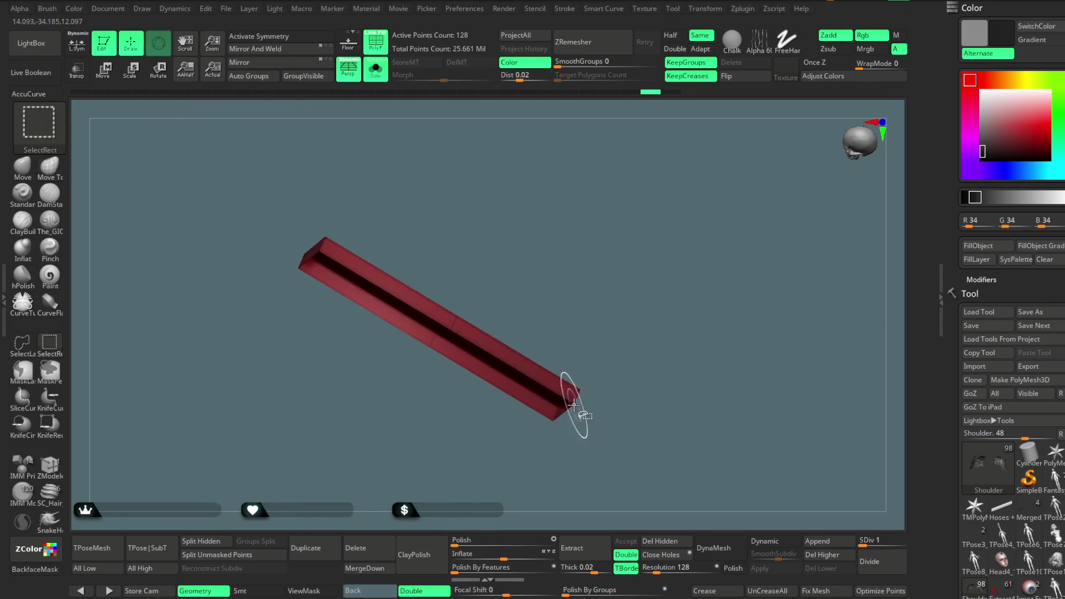
{"action": "key", "text": "ctrl+z"}
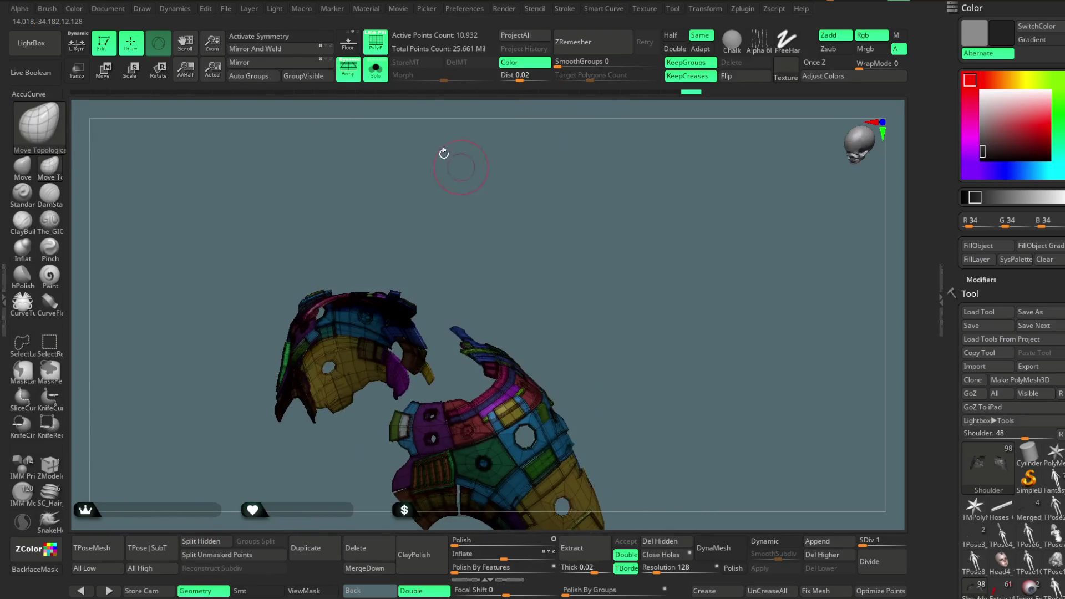
{"action": "key", "text": "ctrl+z"}
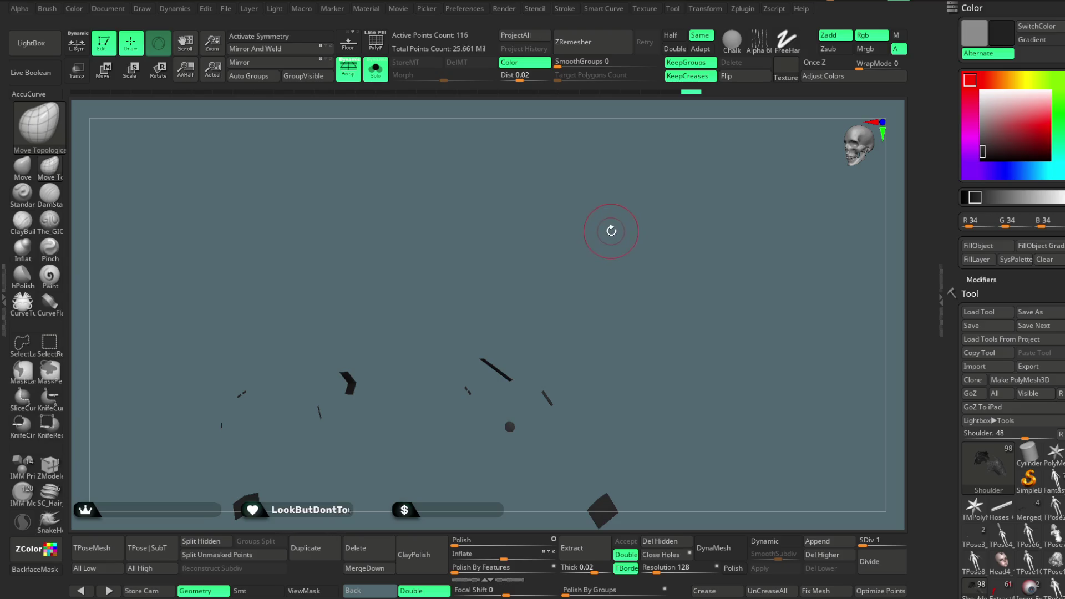
{"action": "key", "text": "ctrl+z"}
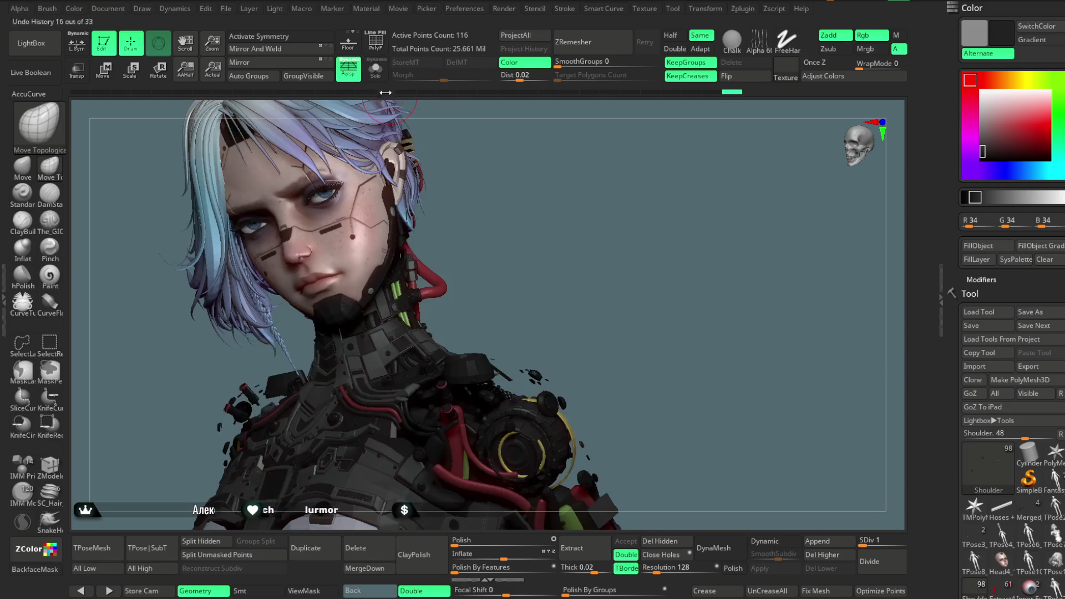
- Fill the Shoulder armour with the current colour and material, then select the Extract3_53 subtool
{"action": "mouse_move", "coordinate": [507, 287]}
{"action": "right_mouse_down"}
{"action": "mouse_move", "coordinate": [445, 360]}
{"action": "mouse_move", "coordinate": [565, 268]}
{"action": "mouse_move", "coordinate": [551, 200]}
{"action": "mouse_move", "coordinate": [560, 183]}
{"action": "right_mouse_up"}
{"action": "left_click", "coordinate": [967, 249]}
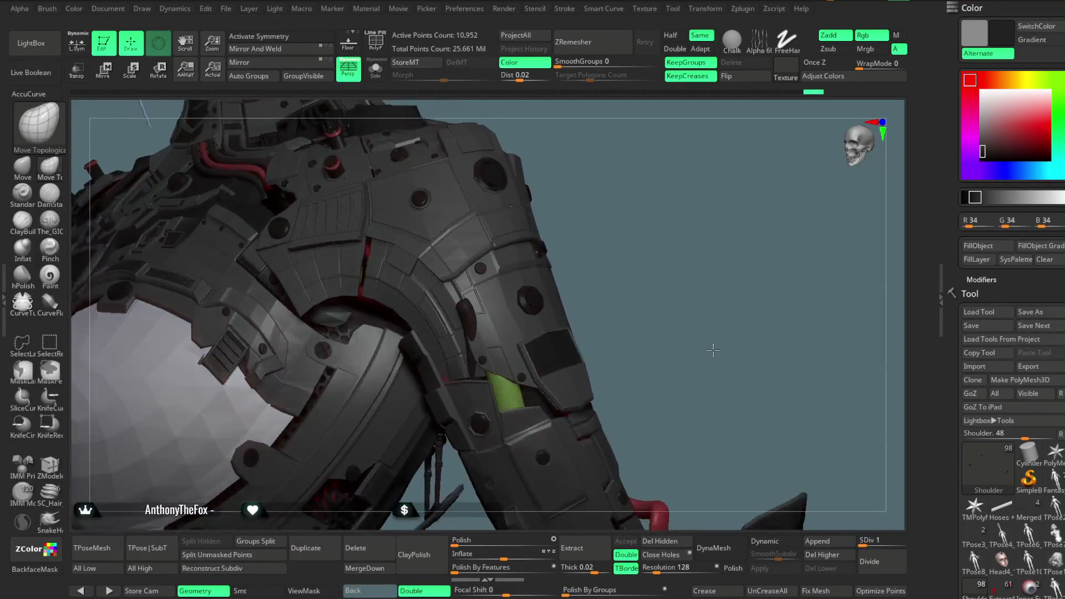
{"action": "left_click", "coordinate": [459, 330], "text": "alt"}
{"action": "right_click", "coordinate": [510, 328]}
{"action": "left_click_drag", "start_coordinate": [520, 321], "coordinate": [507, 320]}
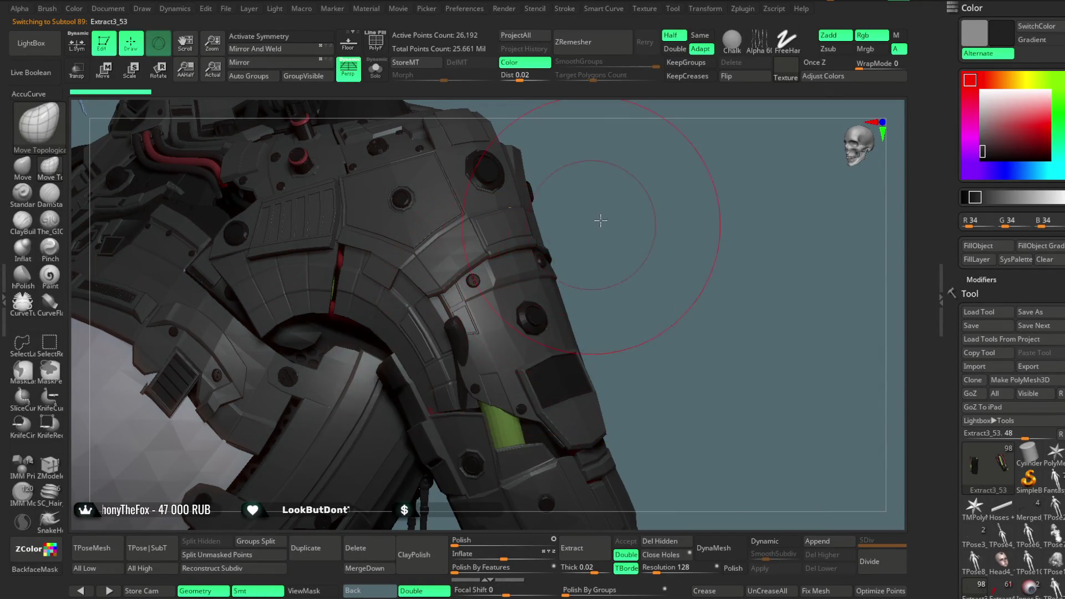
- Zoom out and orbit until the full character is seen straight from behind
{"action": "left_click_drag", "start_coordinate": [599, 221], "coordinate": [459, 340]}
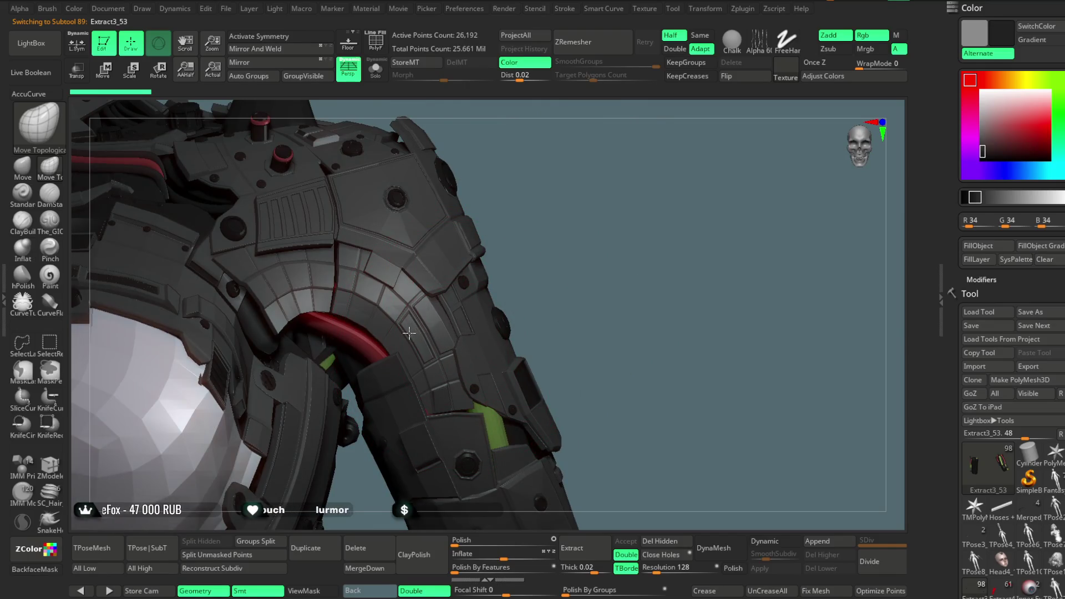
{"action": "mouse_move", "coordinate": [616, 270]}
{"action": "left_mouse_down"}
{"action": "mouse_move", "coordinate": [583, 220]}
{"action": "mouse_move", "coordinate": [618, 252]}
{"action": "mouse_move", "coordinate": [640, 230]}
{"action": "mouse_move", "coordinate": [551, 269]}
{"action": "left_mouse_up"}
{"action": "mouse_move", "coordinate": [419, 134]}
{"action": "left_mouse_down"}
{"action": "mouse_move", "coordinate": [552, 274]}
{"action": "mouse_move", "coordinate": [561, 219]}
{"action": "mouse_move", "coordinate": [552, 226]}
{"action": "left_mouse_up"}
{"action": "key", "text": "space"}
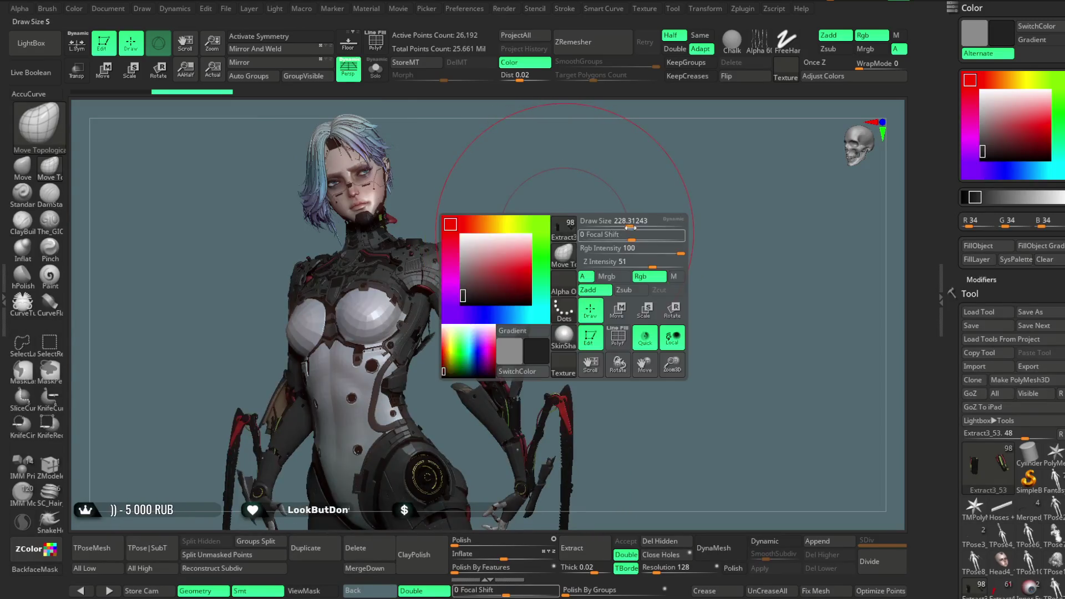
{"action": "left_click_drag", "start_coordinate": [626, 229], "coordinate": [590, 239]}
{"action": "mouse_move", "coordinate": [551, 252]}
{"action": "left_mouse_down"}
{"action": "mouse_move", "coordinate": [637, 226]}
{"action": "mouse_move", "coordinate": [627, 209]}
{"action": "mouse_move", "coordinate": [614, 225]}
{"action": "left_mouse_up"}
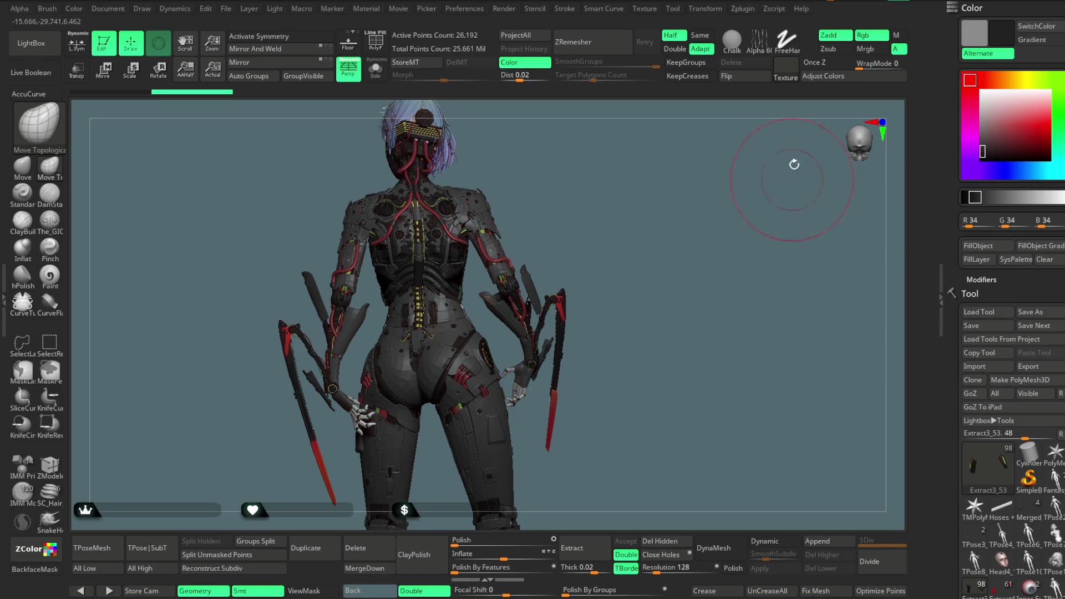
{"action": "left_click", "coordinate": [226, 10]}
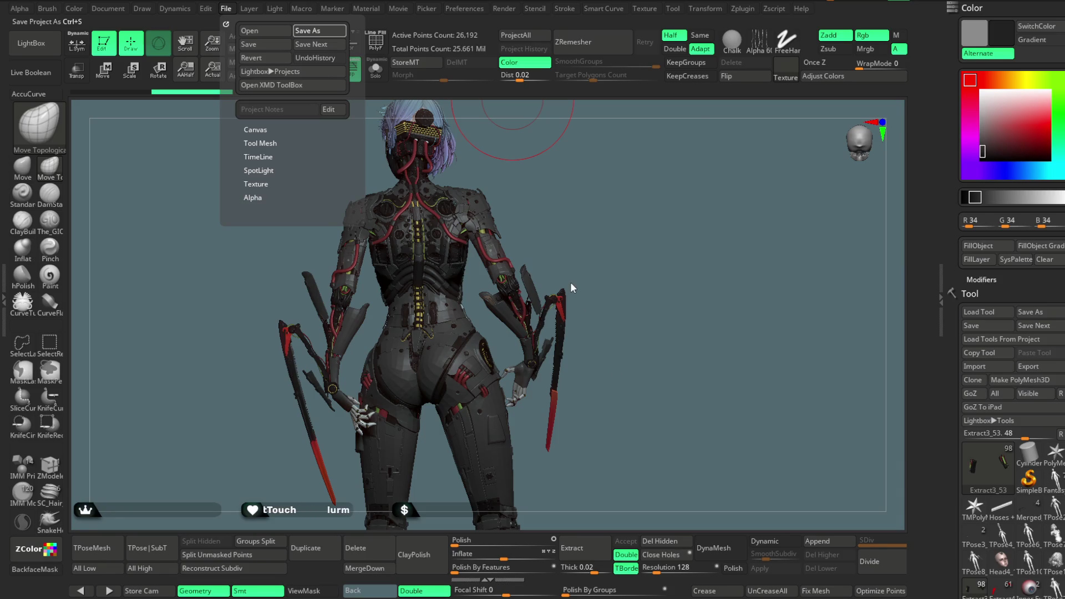
- Save the cyberpunk character project with Ctrl+S, turn her to the front, and save again
{"action": "key", "text": "ctrl+s"}
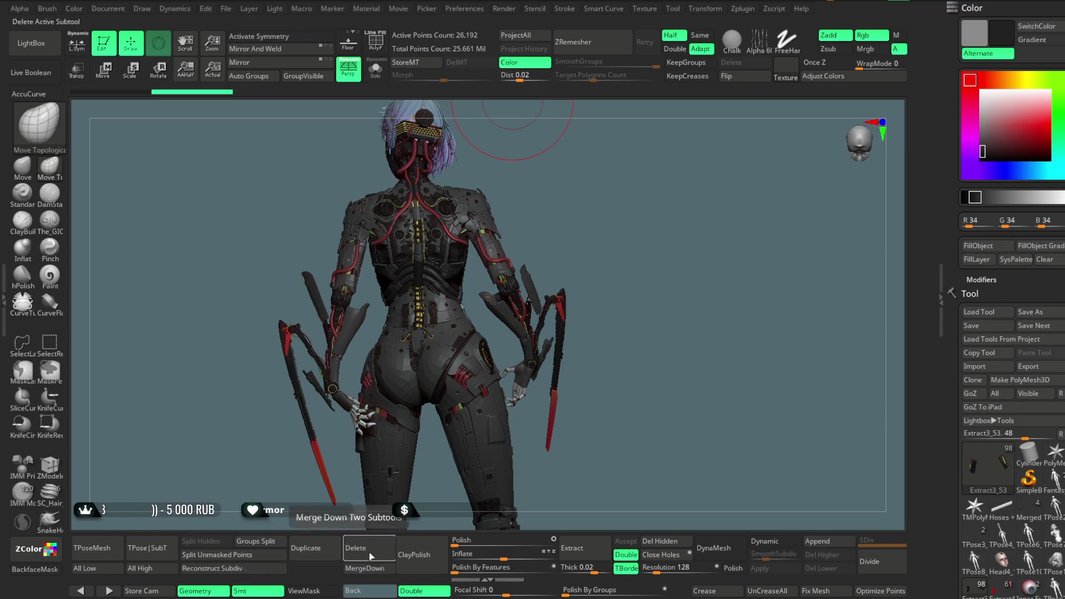
{"action": "mouse_move", "coordinate": [611, 361]}
{"action": "left_mouse_down"}
{"action": "mouse_move", "coordinate": [551, 364]}
{"action": "mouse_move", "coordinate": [440, 339]}
{"action": "mouse_move", "coordinate": [499, 343]}
{"action": "left_mouse_up"}
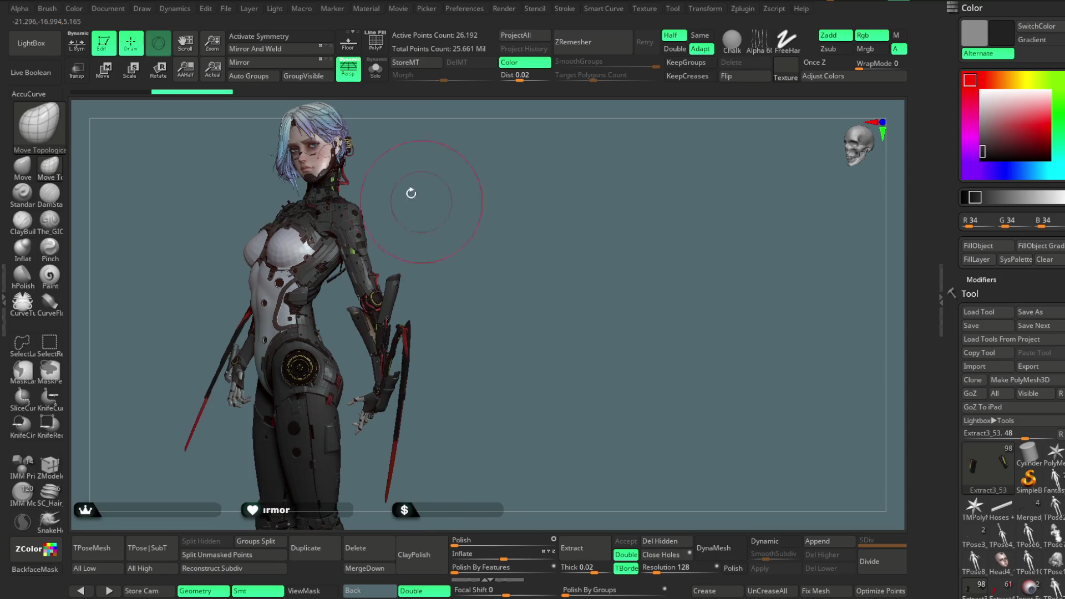
{"action": "left_click", "coordinate": [225, 9]}
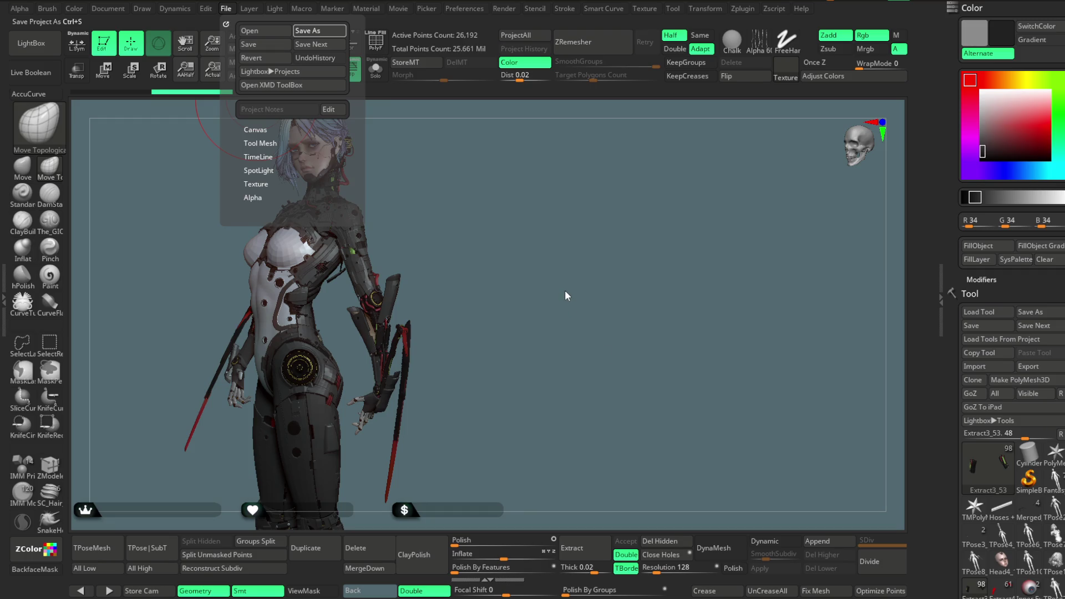
{"action": "key", "text": "ctrl+s"}
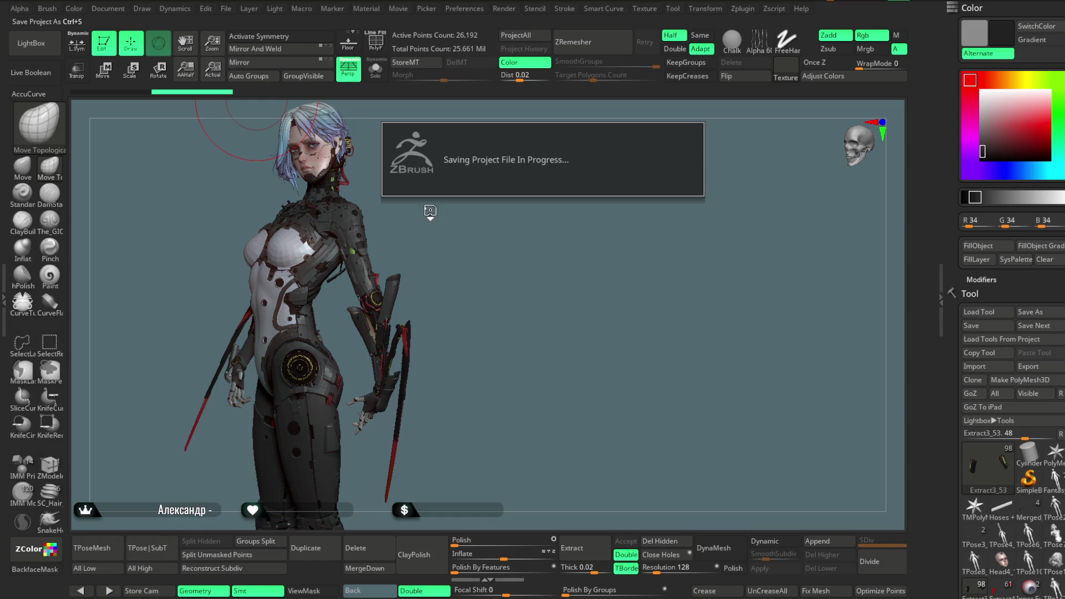
{"action": "mouse_move", "coordinate": [466, 246]}
{"action": "left_mouse_down"}
{"action": "mouse_move", "coordinate": [482, 240]}
{"action": "mouse_move", "coordinate": [451, 219]}
{"action": "mouse_move", "coordinate": [492, 311]}
{"action": "mouse_move", "coordinate": [497, 266]}
{"action": "mouse_move", "coordinate": [471, 275]}
{"action": "mouse_move", "coordinate": [488, 364]}
{"action": "mouse_move", "coordinate": [495, 230]}
{"action": "mouse_move", "coordinate": [485, 222]}
{"action": "mouse_move", "coordinate": [473, 252]}
{"action": "mouse_move", "coordinate": [416, 175]}
{"action": "left_mouse_up"}
{"action": "left_click", "coordinate": [375, 42]}
- Select the Shoulder armour, test-isolate one of its polygroups, and show it alone with Solo
{"action": "mouse_move", "coordinate": [505, 235]}
{"action": "left_mouse_down"}
{"action": "mouse_move", "coordinate": [472, 278]}
{"action": "mouse_move", "coordinate": [404, 314]}
{"action": "left_mouse_up"}
{"action": "left_click", "coordinate": [420, 300], "text": "alt"}
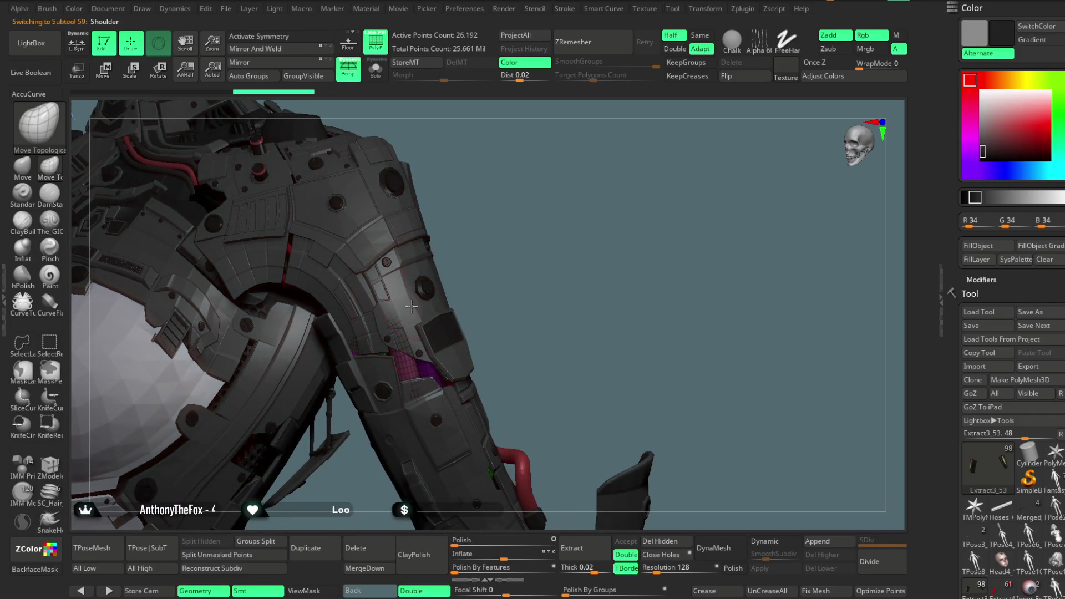
{"action": "mouse_move", "coordinate": [480, 214]}
{"action": "left_mouse_down"}
{"action": "mouse_move", "coordinate": [496, 256]}
{"action": "mouse_move", "coordinate": [537, 174]}
{"action": "mouse_move", "coordinate": [541, 199]}
{"action": "mouse_move", "coordinate": [533, 177]}
{"action": "mouse_move", "coordinate": [492, 158]}
{"action": "left_mouse_up"}
{"action": "key", "text": "space"}
{"action": "left_click", "coordinate": [491, 158], "text": "ctrl+shift"}
{"action": "left_click", "coordinate": [492, 158], "text": "ctrl+shift"}
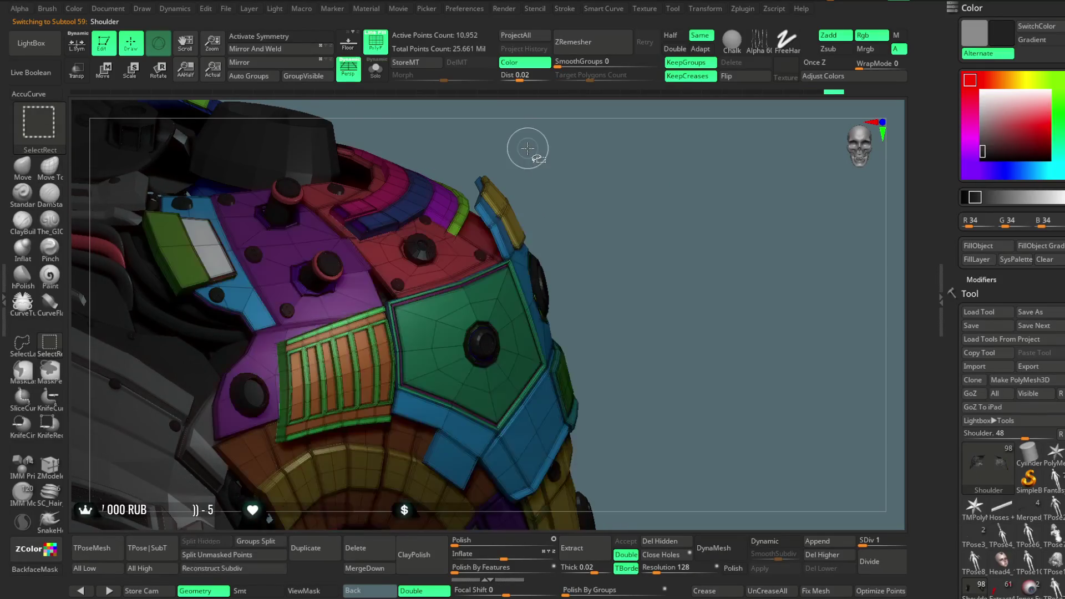
{"action": "left_click", "coordinate": [376, 69]}
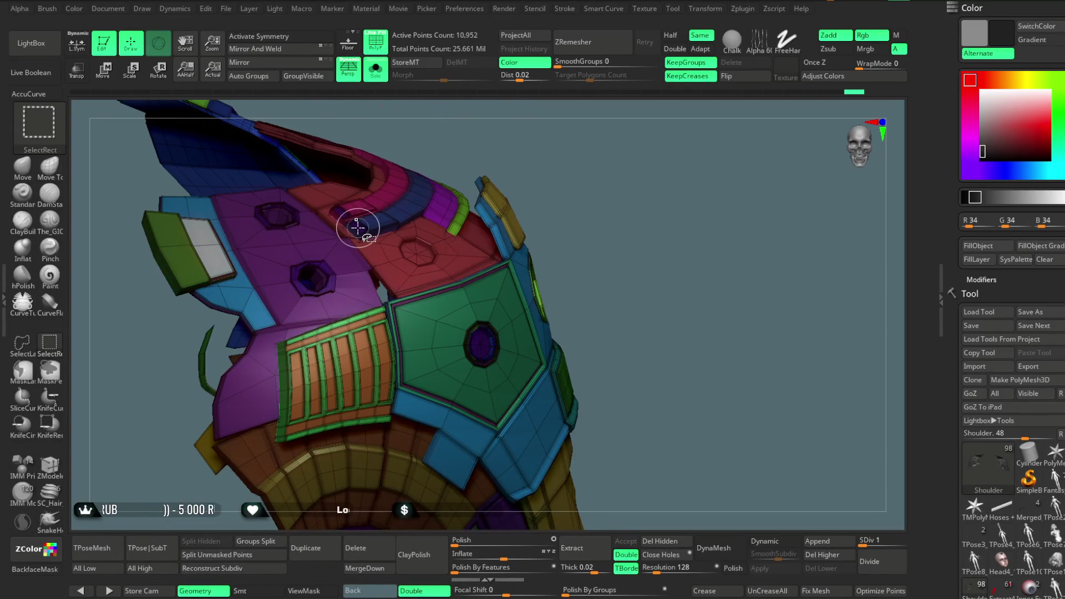
- Isolate and hide the dark blue strip and green frame polygroups, then unhide the whole shoulder
{"action": "left_click", "coordinate": [358, 224], "text": "ctrl+shift"}
{"action": "left_click", "coordinate": [437, 195], "text": "ctrl+shift"}
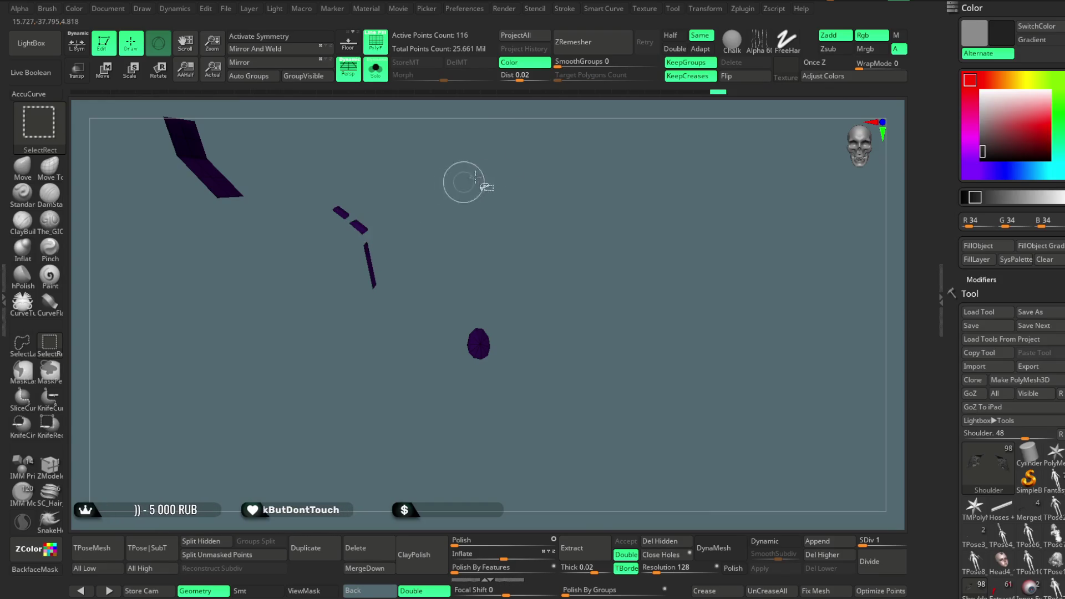
{"action": "left_click", "coordinate": [591, 183], "text": "ctrl+shift"}
{"action": "left_click_drag", "start_coordinate": [591, 183], "coordinate": [356, 292]}
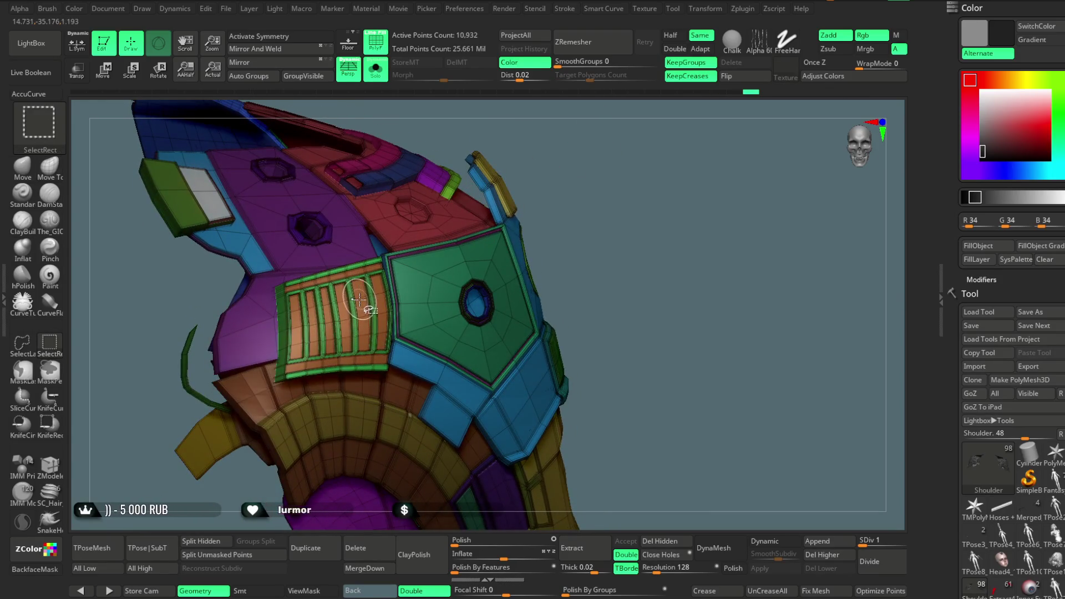
{"action": "left_click", "coordinate": [361, 296], "text": "ctrl+shift"}
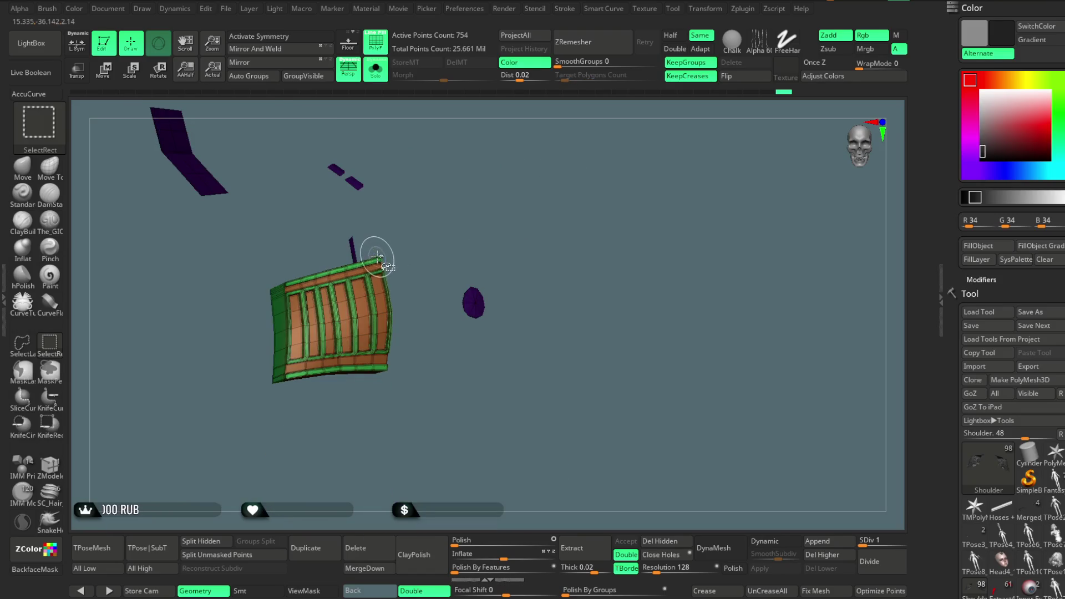
{"action": "left_click", "coordinate": [377, 255], "text": "ctrl+shift"}
{"action": "mouse_move", "coordinate": [501, 194]}
{"action": "left_mouse_down"}
{"action": "mouse_move", "coordinate": [560, 197]}
{"action": "mouse_move", "coordinate": [574, 190]}
{"action": "mouse_move", "coordinate": [575, 168]}
{"action": "mouse_move", "coordinate": [618, 175]}
{"action": "mouse_move", "coordinate": [604, 194]}
{"action": "mouse_move", "coordinate": [612, 230]}
{"action": "mouse_move", "coordinate": [590, 202]}
{"action": "mouse_move", "coordinate": [613, 235]}
{"action": "mouse_move", "coordinate": [621, 299]}
{"action": "mouse_move", "coordinate": [590, 190]}
{"action": "mouse_move", "coordinate": [599, 161]}
{"action": "left_mouse_up"}
{"action": "left_click", "coordinate": [528, 194], "text": "ctrl+shift"}
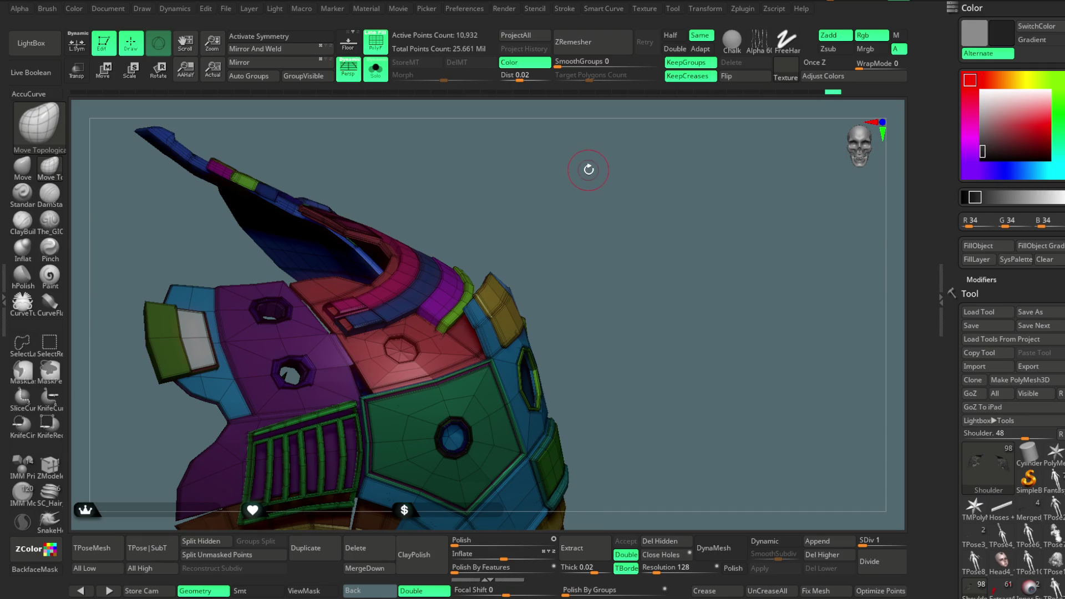
- Isolate the red polygroup pieces, turn PolyF off, and reveal all shoulder pieces again
{"action": "mouse_move", "coordinate": [588, 168]}
{"action": "left_mouse_down"}
{"action": "mouse_move", "coordinate": [571, 171]}
{"action": "mouse_move", "coordinate": [677, 148]}
{"action": "mouse_move", "coordinate": [561, 194]}
{"action": "mouse_move", "coordinate": [543, 185]}
{"action": "mouse_move", "coordinate": [565, 174]}
{"action": "mouse_move", "coordinate": [561, 194]}
{"action": "mouse_move", "coordinate": [572, 176]}
{"action": "mouse_move", "coordinate": [637, 157]}
{"action": "mouse_move", "coordinate": [568, 180]}
{"action": "mouse_move", "coordinate": [436, 253]}
{"action": "left_mouse_up"}
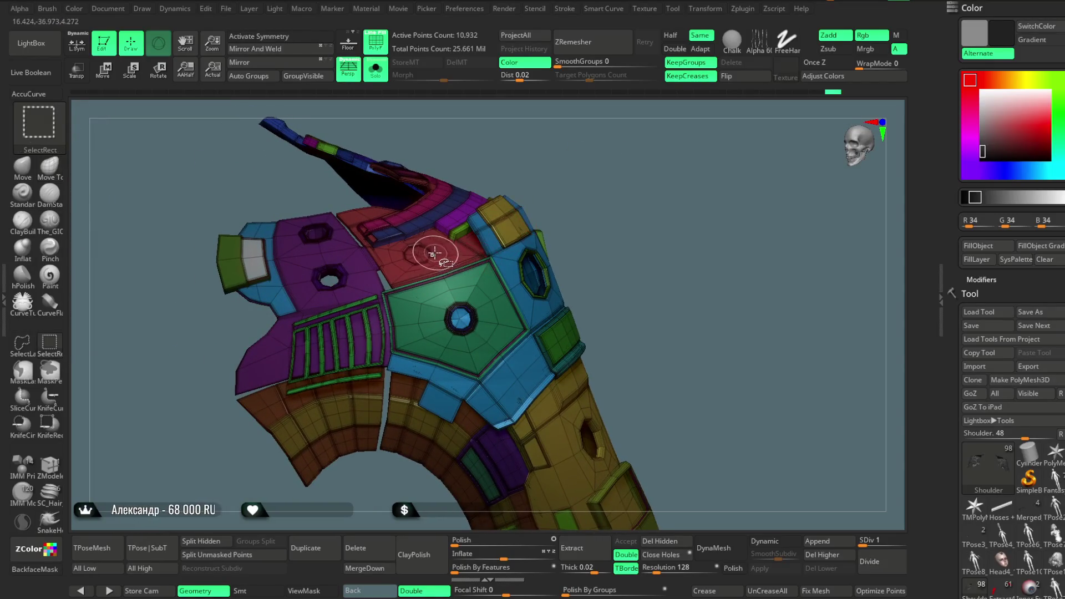
{"action": "left_click", "coordinate": [455, 232], "text": "ctrl+shift"}
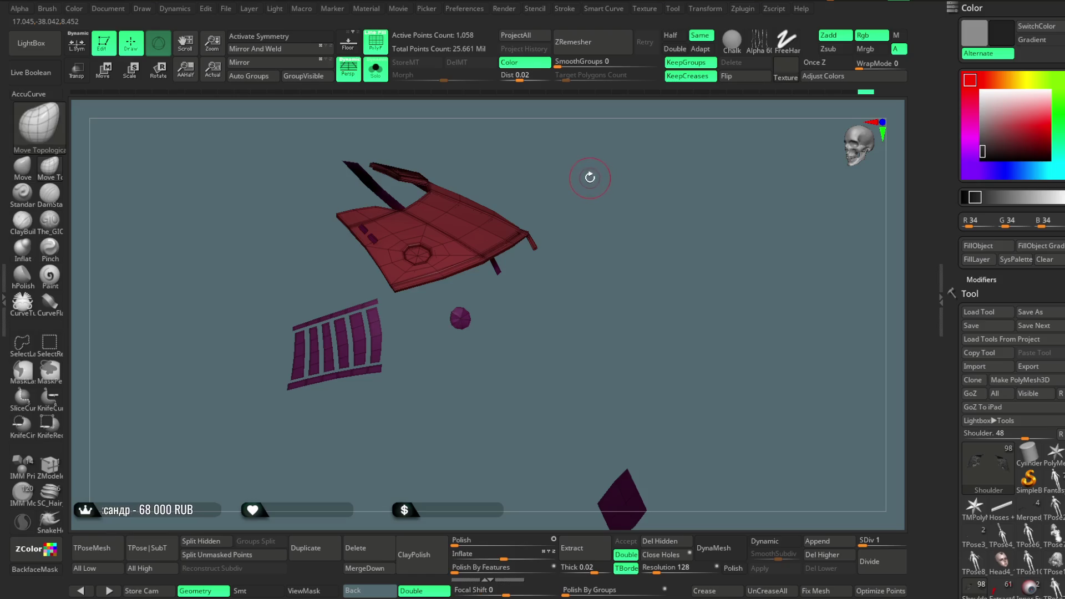
{"action": "left_click", "coordinate": [977, 247]}
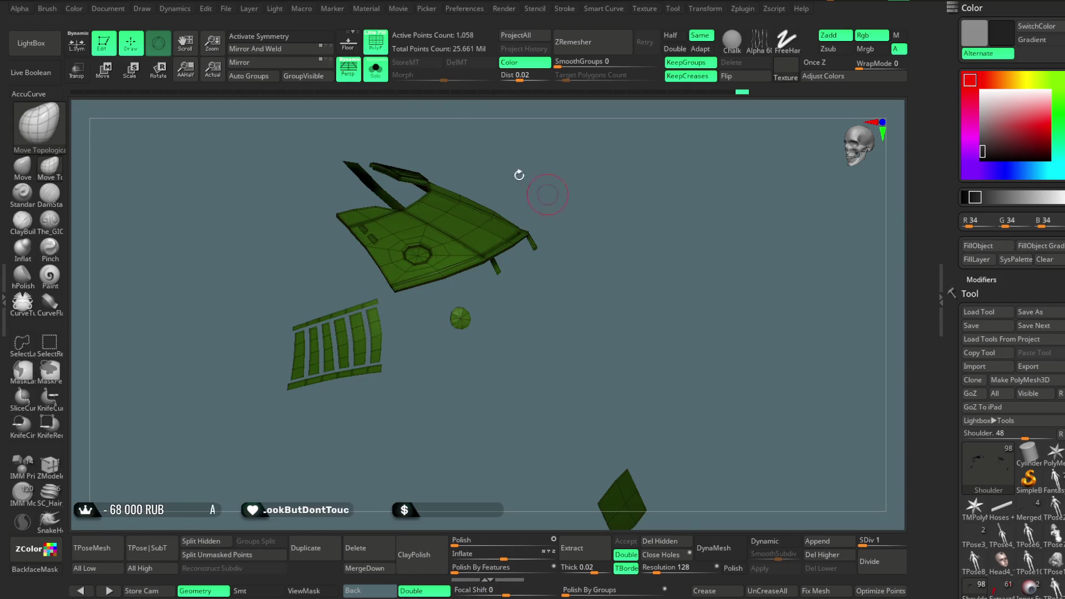
{"action": "key", "text": "shift+f"}
{"action": "left_click", "coordinate": [618, 174], "text": "ctrl+shift"}
{"action": "mouse_move", "coordinate": [630, 177]}
{"action": "left_mouse_down"}
{"action": "mouse_move", "coordinate": [593, 190]}
{"action": "mouse_move", "coordinate": [618, 161]}
{"action": "mouse_move", "coordinate": [595, 209]}
{"action": "mouse_move", "coordinate": [649, 266]}
{"action": "mouse_move", "coordinate": [642, 209]}
{"action": "mouse_move", "coordinate": [641, 233]}
{"action": "mouse_move", "coordinate": [614, 261]}
{"action": "mouse_move", "coordinate": [614, 250]}
{"action": "mouse_move", "coordinate": [629, 255]}
{"action": "mouse_move", "coordinate": [594, 280]}
{"action": "mouse_move", "coordinate": [606, 302]}
{"action": "mouse_move", "coordinate": [684, 290]}
{"action": "mouse_move", "coordinate": [694, 271]}
{"action": "mouse_move", "coordinate": [597, 289]}
{"action": "left_mouse_up"}
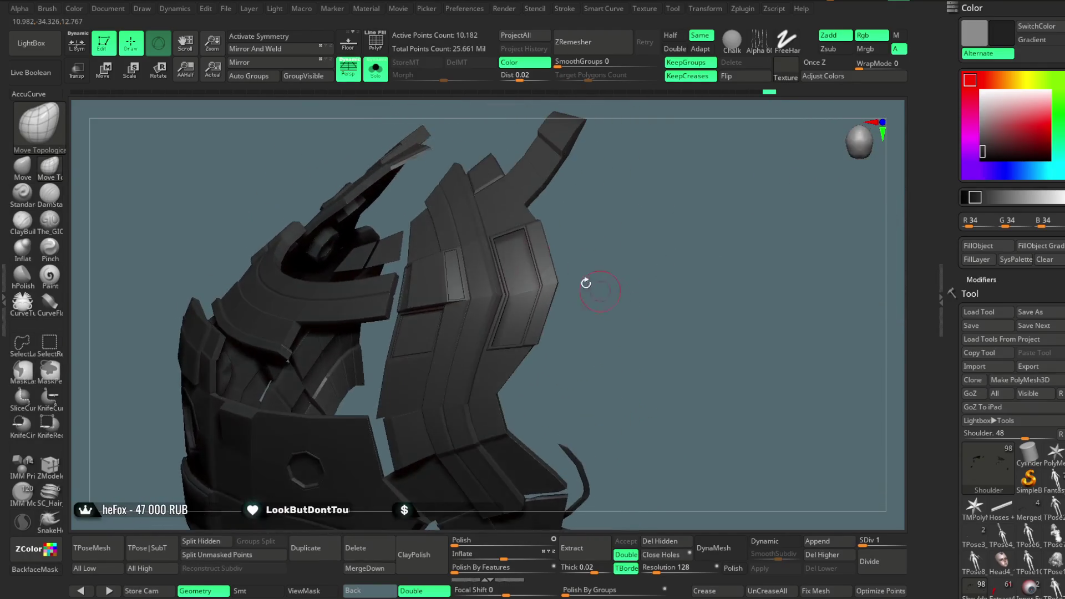
- With PolyF on, hide the brown and blue strip polygroups, invert visibility, then reveal every piece
{"action": "left_click", "coordinate": [375, 48]}
{"action": "left_click_drag", "start_coordinate": [642, 197], "coordinate": [630, 243]}
{"action": "left_click", "coordinate": [587, 233], "text": "ctrl+alt+shift"}
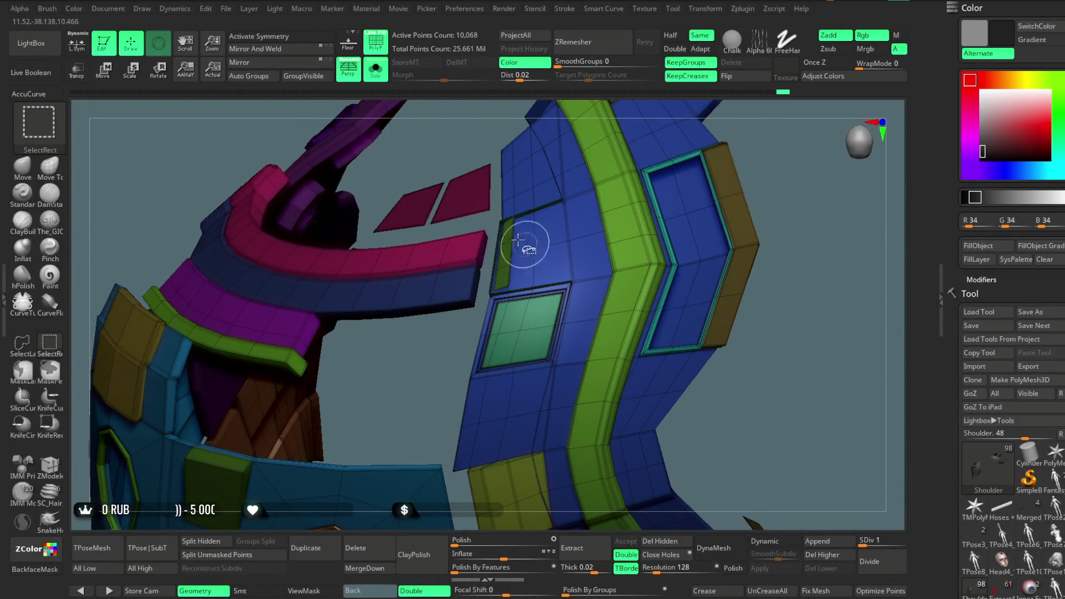
{"action": "left_click", "coordinate": [725, 178], "text": "ctrl+shift"}
{"action": "left_click", "coordinate": [538, 231], "text": "ctrl+alt+shift"}
{"action": "left_click", "coordinate": [669, 379], "text": "ctrl+shift"}
{"action": "mouse_move", "coordinate": [669, 379]}
{"action": "left_mouse_down"}
{"action": "mouse_move", "coordinate": [726, 283]}
{"action": "mouse_move", "coordinate": [716, 224]}
{"action": "mouse_move", "coordinate": [689, 219]}
{"action": "left_mouse_up"}
{"action": "mouse_move", "coordinate": [690, 220]}
{"action": "right_mouse_down"}
{"action": "mouse_move", "coordinate": [746, 183]}
{"action": "mouse_move", "coordinate": [713, 240]}
{"action": "mouse_move", "coordinate": [646, 248]}
{"action": "mouse_move", "coordinate": [661, 439]}
{"action": "mouse_move", "coordinate": [613, 364]}
{"action": "mouse_move", "coordinate": [623, 316]}
{"action": "mouse_move", "coordinate": [643, 316]}
{"action": "mouse_move", "coordinate": [623, 290]}
{"action": "right_mouse_up"}
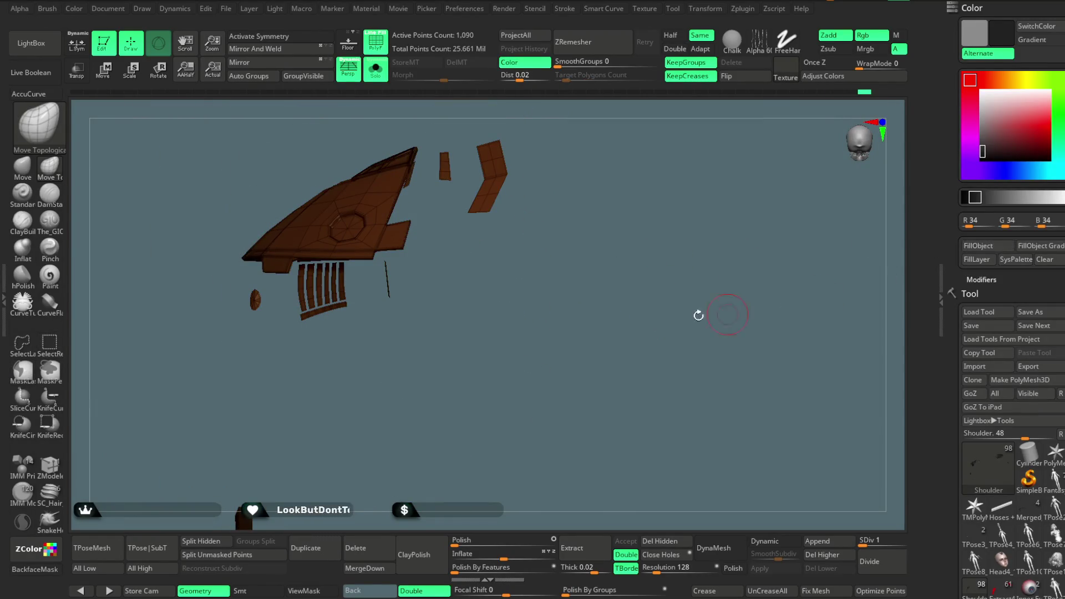
- Turn PolyF off and briefly isolate a few dark armour pieces before unhiding them all
{"action": "left_click", "coordinate": [497, 217], "text": "ctrl+shift"}
{"action": "key", "text": "shift+f"}
{"action": "mouse_move", "coordinate": [592, 235]}
{"action": "right_mouse_down"}
{"action": "mouse_move", "coordinate": [579, 219]}
{"action": "mouse_move", "coordinate": [589, 208]}
{"action": "mouse_move", "coordinate": [601, 267]}
{"action": "mouse_move", "coordinate": [596, 233]}
{"action": "right_mouse_up"}
{"action": "left_click", "coordinate": [608, 181], "text": "ctrl+shift"}
{"action": "mouse_move", "coordinate": [608, 181]}
{"action": "right_mouse_down"}
{"action": "mouse_move", "coordinate": [613, 201]}
{"action": "mouse_move", "coordinate": [587, 181]}
{"action": "right_mouse_up"}
{"action": "left_click", "coordinate": [613, 201], "text": "ctrl+shift"}
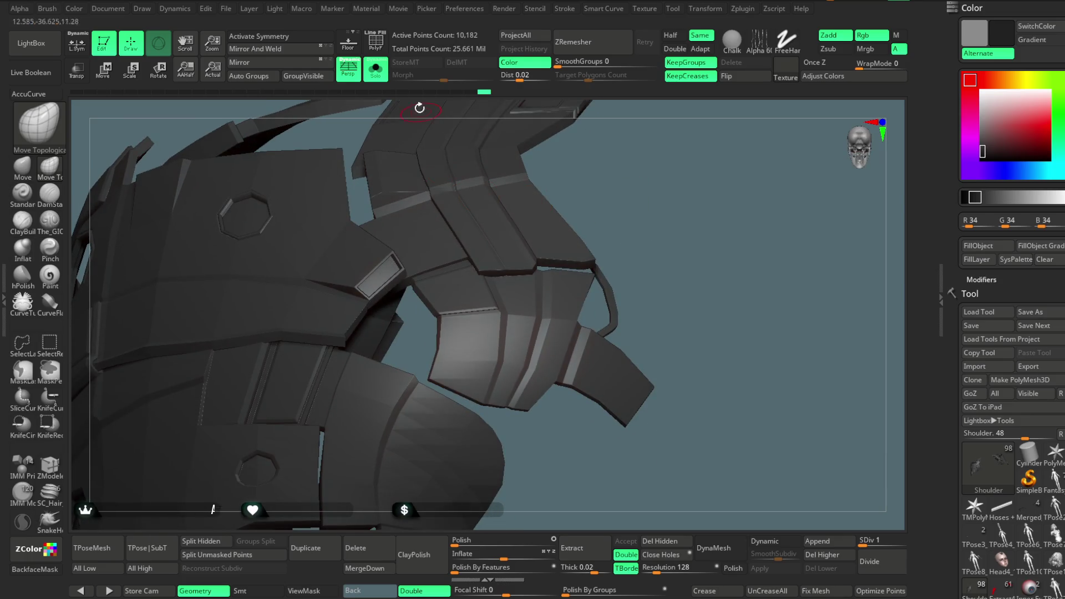
- Turn PolyF back on, inspect the isolated brown railing pieces, then return to plain shading
{"action": "left_click", "coordinate": [379, 49]}
{"action": "mouse_move", "coordinate": [655, 188]}
{"action": "right_mouse_down"}
{"action": "mouse_move", "coordinate": [684, 176]}
{"action": "mouse_move", "coordinate": [424, 233]}
{"action": "right_mouse_up"}
{"action": "left_click", "coordinate": [464, 179], "text": "ctrl+shift"}
{"action": "right_click_drag", "start_coordinate": [464, 178], "coordinate": [703, 204]}
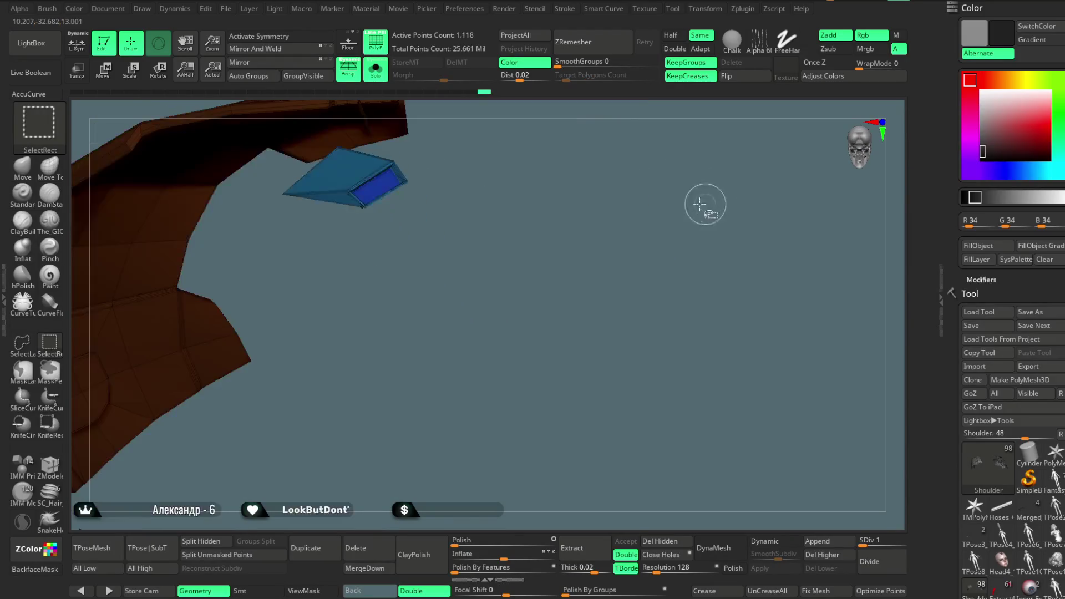
{"action": "mouse_move", "coordinate": [432, 222]}
{"action": "right_mouse_down"}
{"action": "mouse_move", "coordinate": [582, 197]}
{"action": "mouse_move", "coordinate": [565, 261]}
{"action": "mouse_move", "coordinate": [406, 261]}
{"action": "mouse_move", "coordinate": [344, 192]}
{"action": "right_mouse_up"}
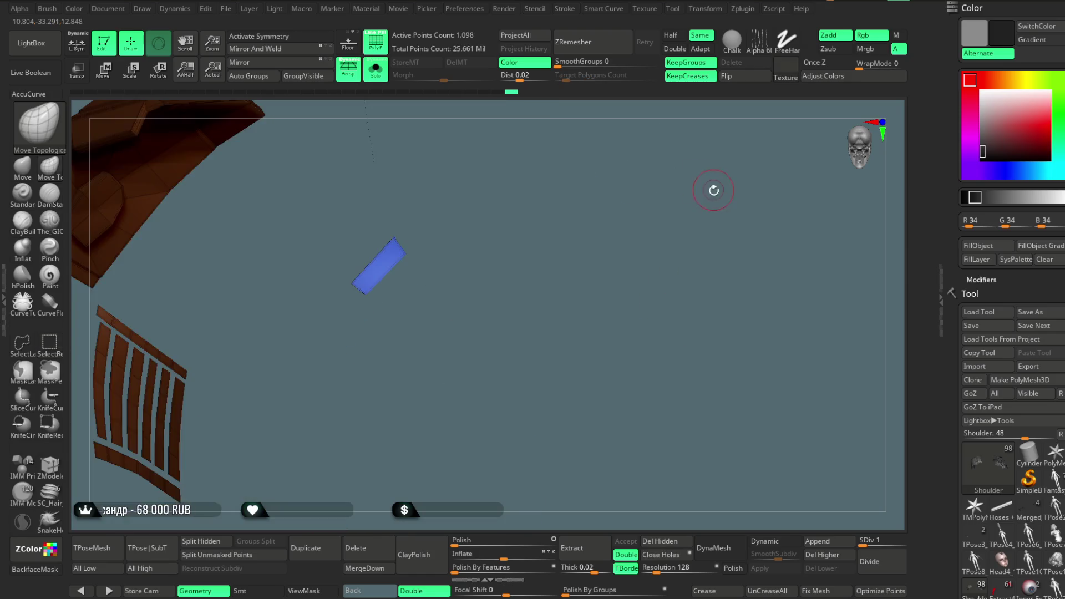
{"action": "mouse_move", "coordinate": [713, 185]}
{"action": "right_mouse_down"}
{"action": "mouse_move", "coordinate": [642, 209]}
{"action": "mouse_move", "coordinate": [602, 258]}
{"action": "mouse_move", "coordinate": [593, 226]}
{"action": "mouse_move", "coordinate": [711, 321]}
{"action": "mouse_move", "coordinate": [687, 351]}
{"action": "mouse_move", "coordinate": [698, 361]}
{"action": "mouse_move", "coordinate": [741, 325]}
{"action": "right_mouse_up"}
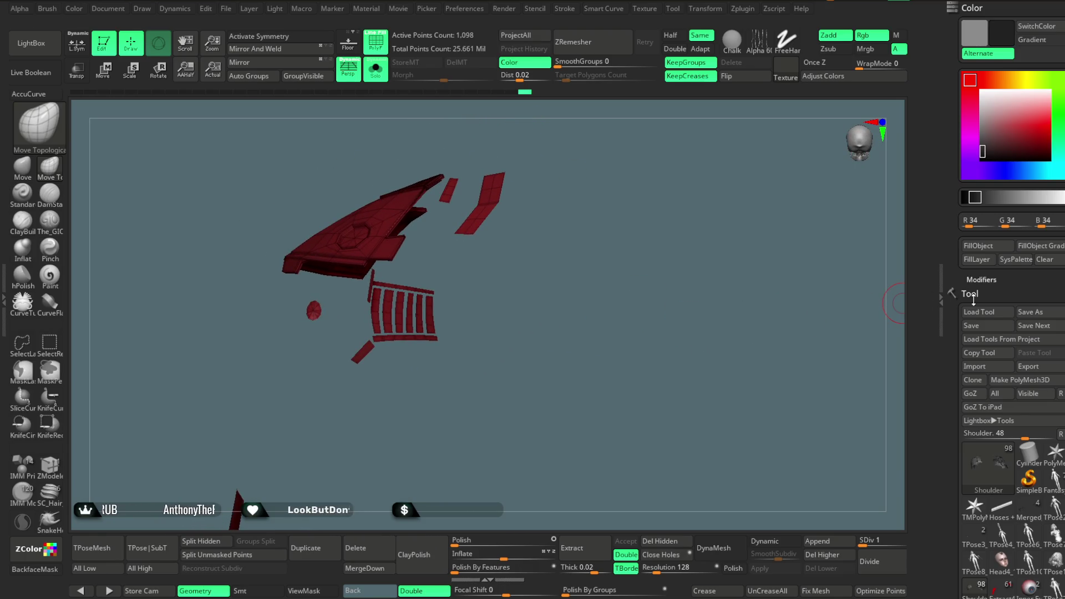
{"action": "key", "text": "alt+s"}
{"action": "key", "text": "shift+f"}
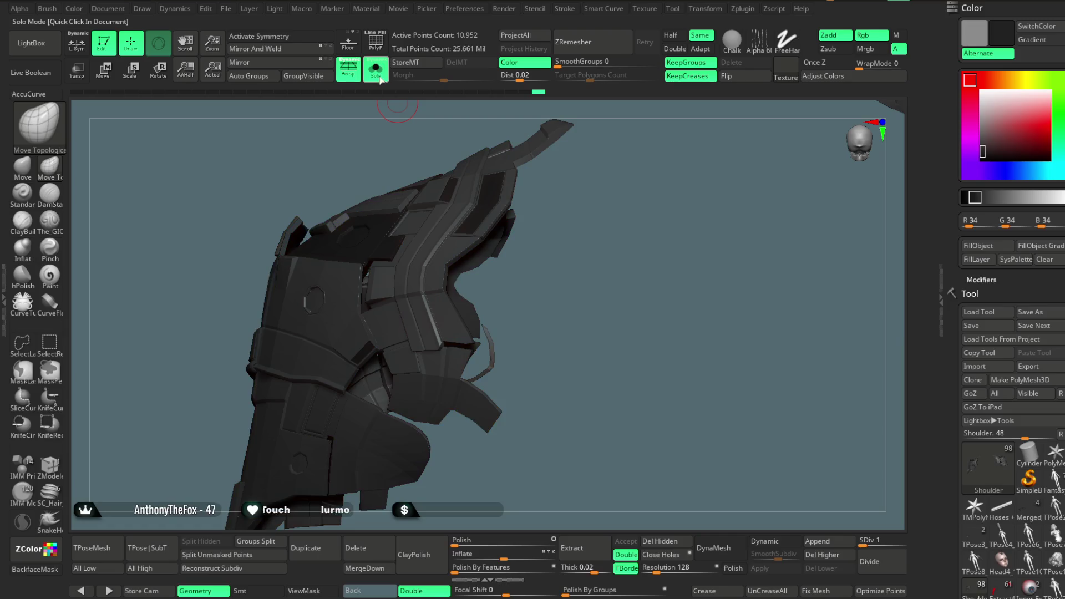
- Frame the shoulder area and orbit back to a front view of the whole character
{"action": "key", "text": "f"}
{"action": "mouse_move", "coordinate": [234, 430]}
{"action": "right_mouse_down"}
{"action": "mouse_move", "coordinate": [185, 387]}
{"action": "mouse_move", "coordinate": [607, 178]}
{"action": "mouse_move", "coordinate": [637, 198]}
{"action": "mouse_move", "coordinate": [611, 178]}
{"action": "mouse_move", "coordinate": [583, 198]}
{"action": "mouse_move", "coordinate": [613, 195]}
{"action": "mouse_move", "coordinate": [601, 233]}
{"action": "mouse_move", "coordinate": [577, 223]}
{"action": "mouse_move", "coordinate": [561, 251]}
{"action": "mouse_move", "coordinate": [580, 216]}
{"action": "right_mouse_up"}
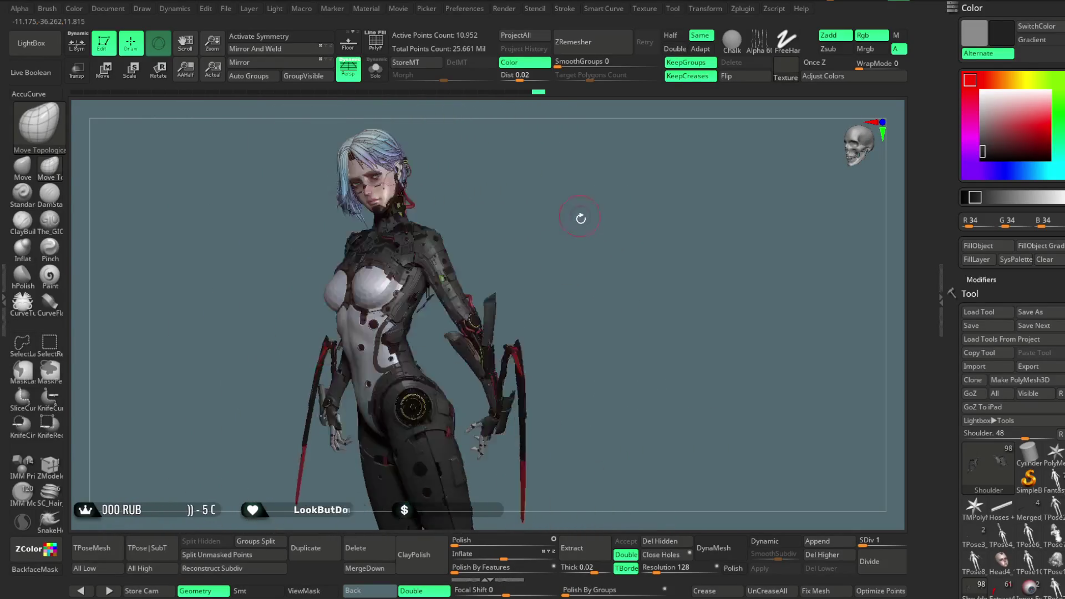
{"action": "mouse_move", "coordinate": [571, 253]}
{"action": "right_mouse_down"}
{"action": "mouse_move", "coordinate": [558, 254]}
{"action": "mouse_move", "coordinate": [585, 240]}
{"action": "mouse_move", "coordinate": [553, 235]}
{"action": "mouse_move", "coordinate": [577, 234]}
{"action": "right_mouse_up"}
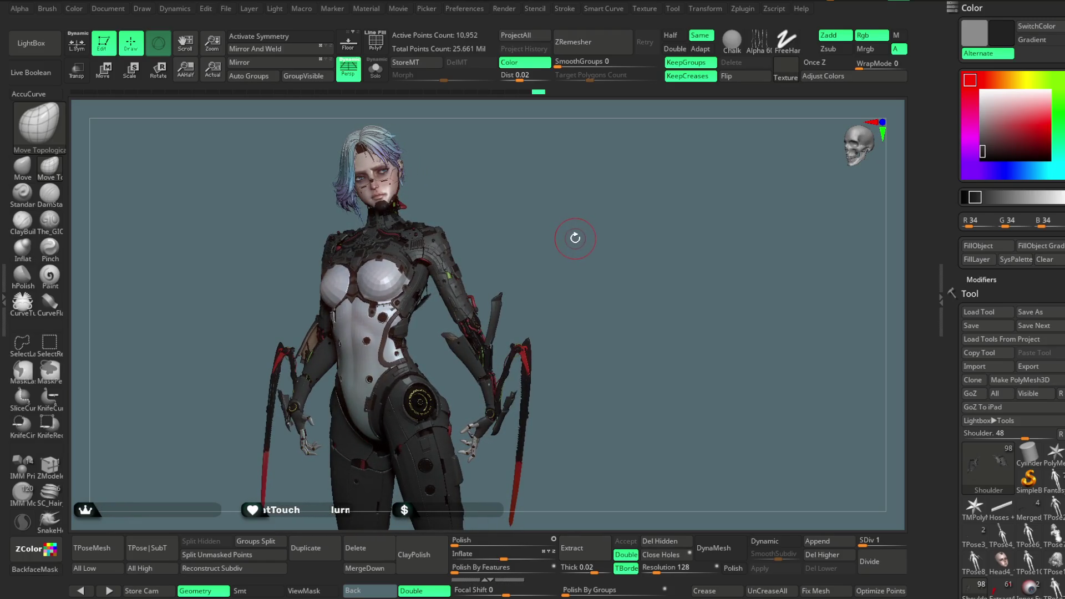
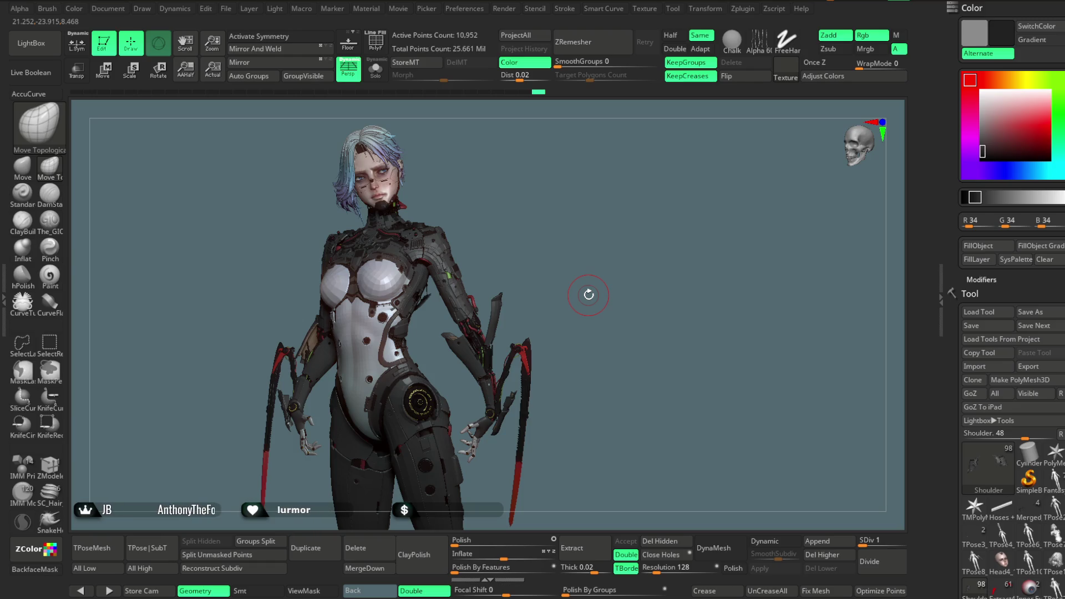
- Zoom in on the back shoulder vent and hide the outer plates to expose the inner mechanism
{"action": "mouse_move", "coordinate": [588, 294]}
{"action": "left_mouse_down"}
{"action": "mouse_move", "coordinate": [561, 254]}
{"action": "mouse_move", "coordinate": [573, 228]}
{"action": "mouse_move", "coordinate": [582, 239]}
{"action": "mouse_move", "coordinate": [582, 227]}
{"action": "mouse_move", "coordinate": [598, 290]}
{"action": "mouse_move", "coordinate": [606, 262]}
{"action": "mouse_move", "coordinate": [592, 290]}
{"action": "mouse_move", "coordinate": [596, 267]}
{"action": "mouse_move", "coordinate": [545, 310]}
{"action": "mouse_move", "coordinate": [509, 239]}
{"action": "mouse_move", "coordinate": [540, 211]}
{"action": "left_mouse_up"}
{"action": "mouse_move", "coordinate": [613, 133]}
{"action": "left_mouse_down"}
{"action": "mouse_move", "coordinate": [555, 128]}
{"action": "mouse_move", "coordinate": [521, 251]}
{"action": "left_mouse_up"}
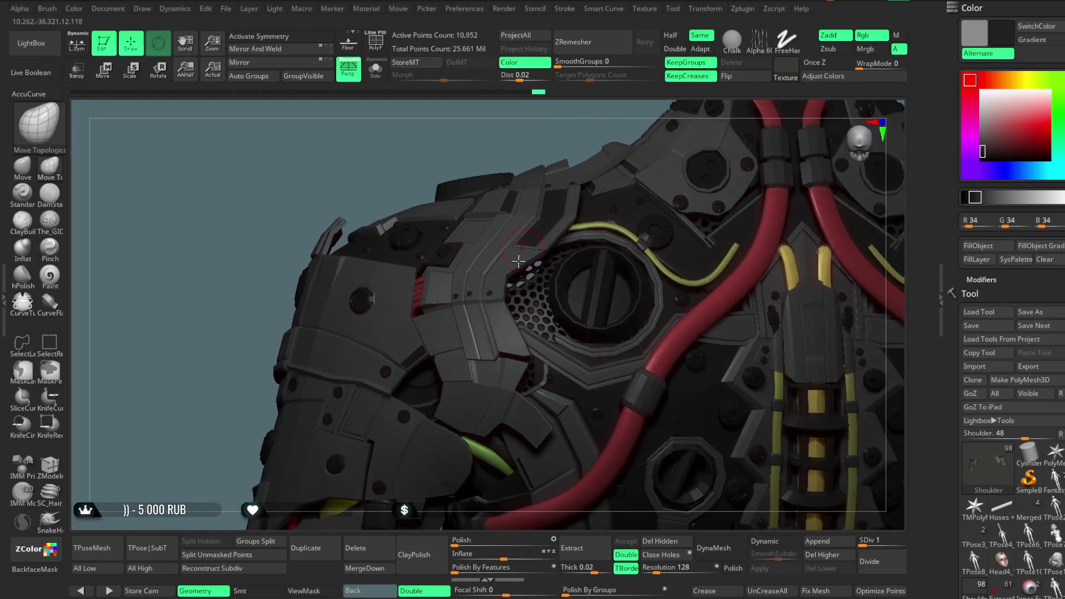
{"action": "left_click", "coordinate": [497, 389], "text": "ctrl+shift"}
{"action": "mouse_move", "coordinate": [343, 170]}
{"action": "left_mouse_down", "text": "ctrl+shift"}
{"action": "mouse_move", "coordinate": [427, 139]}
{"action": "mouse_move", "coordinate": [367, 235]}
{"action": "left_mouse_up", "text": "ctrl+shift"}
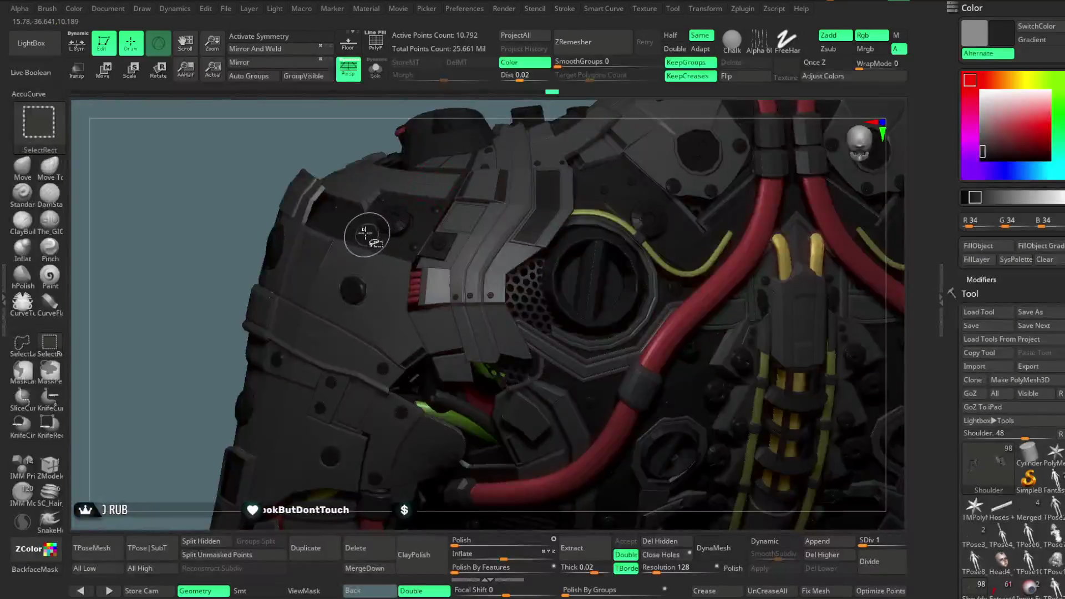
{"action": "left_click", "coordinate": [232, 275], "text": "ctrl+shift"}
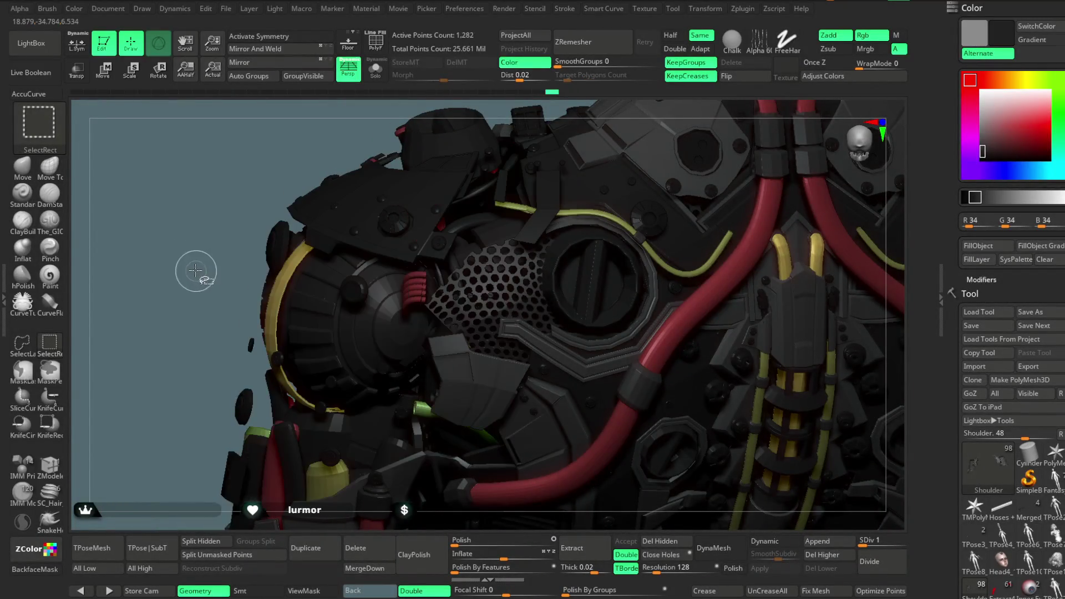
{"action": "left_click_drag", "start_coordinate": [198, 257], "coordinate": [410, 297]}
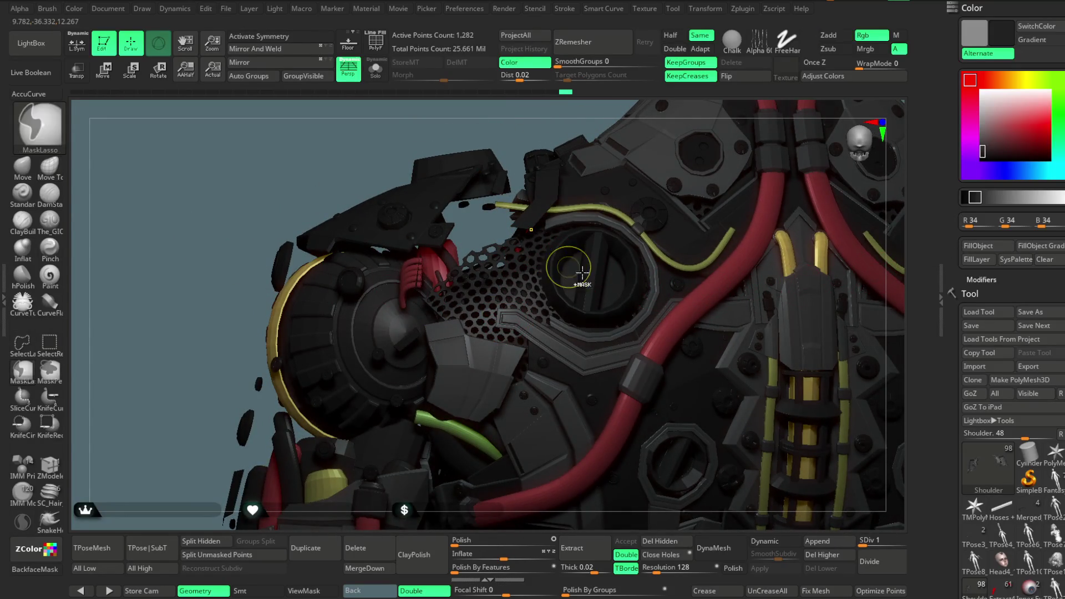
- Unhide all armor plates and frame the whole upper back
{"action": "left_click", "coordinate": [190, 316], "text": "ctrl+shift"}
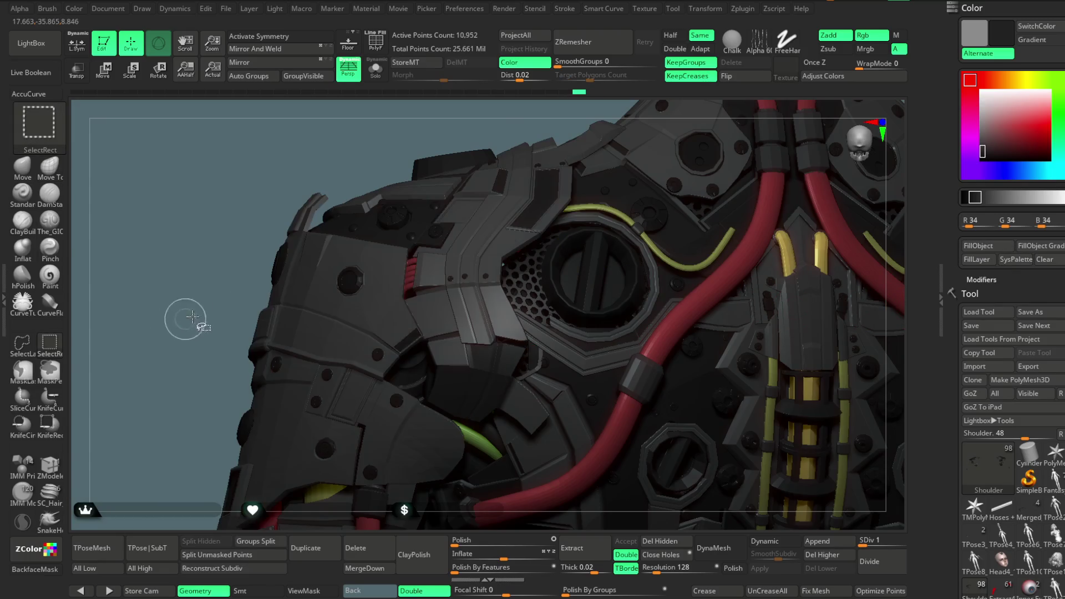
{"action": "key", "text": "f"}
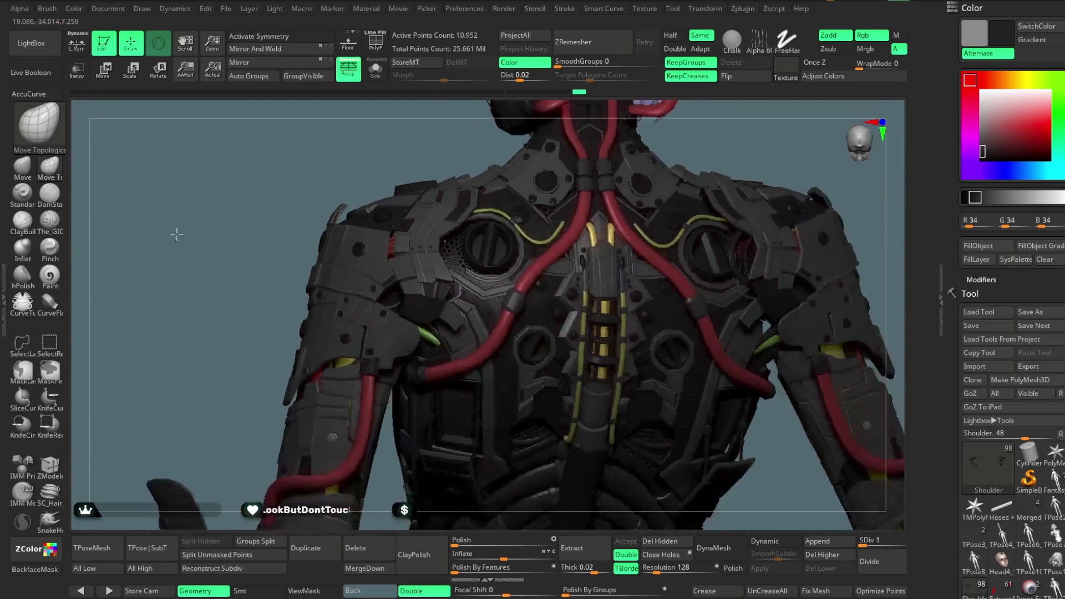
{"action": "mouse_move", "coordinate": [258, 219]}
{"action": "left_mouse_down"}
{"action": "mouse_move", "coordinate": [247, 226]}
{"action": "mouse_move", "coordinate": [288, 214]}
{"action": "mouse_move", "coordinate": [272, 243]}
{"action": "mouse_move", "coordinate": [316, 245]}
{"action": "mouse_move", "coordinate": [424, 187]}
{"action": "mouse_move", "coordinate": [466, 183]}
{"action": "mouse_move", "coordinate": [508, 219]}
{"action": "mouse_move", "coordinate": [514, 207]}
{"action": "mouse_move", "coordinate": [494, 207]}
{"action": "mouse_move", "coordinate": [509, 228]}
{"action": "mouse_move", "coordinate": [549, 173]}
{"action": "mouse_move", "coordinate": [543, 248]}
{"action": "mouse_move", "coordinate": [518, 183]}
{"action": "mouse_move", "coordinate": [526, 209]}
{"action": "mouse_move", "coordinate": [543, 205]}
{"action": "mouse_move", "coordinate": [547, 219]}
{"action": "mouse_move", "coordinate": [522, 218]}
{"action": "mouse_move", "coordinate": [511, 238]}
{"action": "left_mouse_up"}
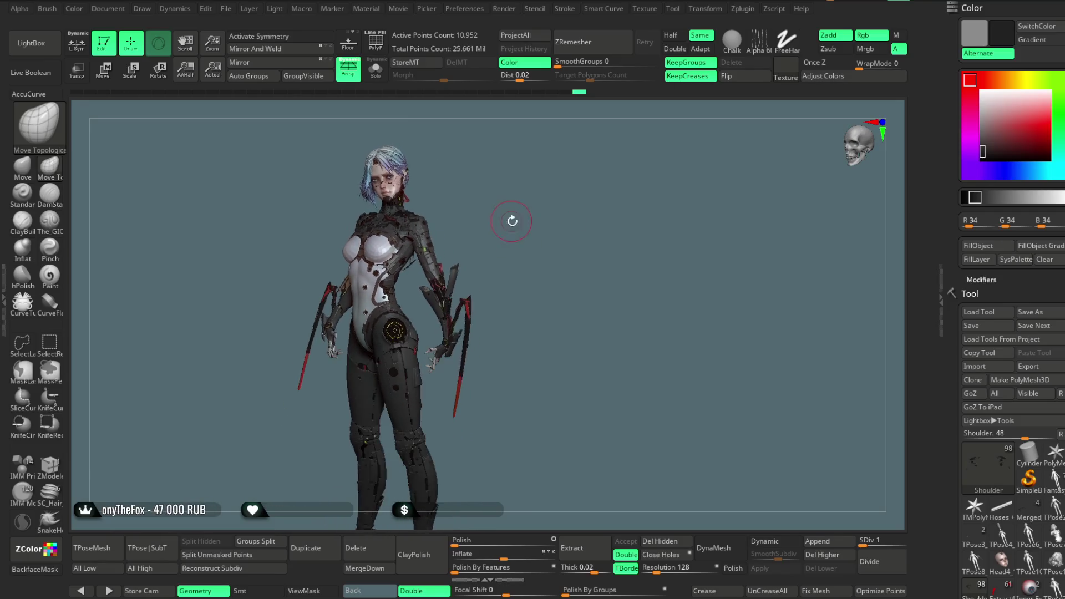
- Orbit the character about its vertical axis to see the shoulder armor and neck from the side
{"action": "mouse_move", "coordinate": [493, 230]}
{"action": "left_mouse_down"}
{"action": "mouse_move", "coordinate": [524, 227]}
{"action": "mouse_move", "coordinate": [502, 238]}
{"action": "mouse_move", "coordinate": [524, 231]}
{"action": "mouse_move", "coordinate": [523, 266]}
{"action": "mouse_move", "coordinate": [513, 219]}
{"action": "mouse_move", "coordinate": [523, 220]}
{"action": "mouse_move", "coordinate": [494, 222]}
{"action": "mouse_move", "coordinate": [529, 224]}
{"action": "mouse_move", "coordinate": [487, 228]}
{"action": "mouse_move", "coordinate": [523, 333]}
{"action": "mouse_move", "coordinate": [514, 248]}
{"action": "mouse_move", "coordinate": [497, 251]}
{"action": "mouse_move", "coordinate": [506, 238]}
{"action": "mouse_move", "coordinate": [531, 251]}
{"action": "mouse_move", "coordinate": [541, 225]}
{"action": "left_mouse_up"}
- Hide the blue hair, collapse Chest, expand the HEAD folder and hide the Head face subtool
{"action": "scroll", "coordinate": [1011, 335], "scroll_direction": "down", "scroll_amount": 2}
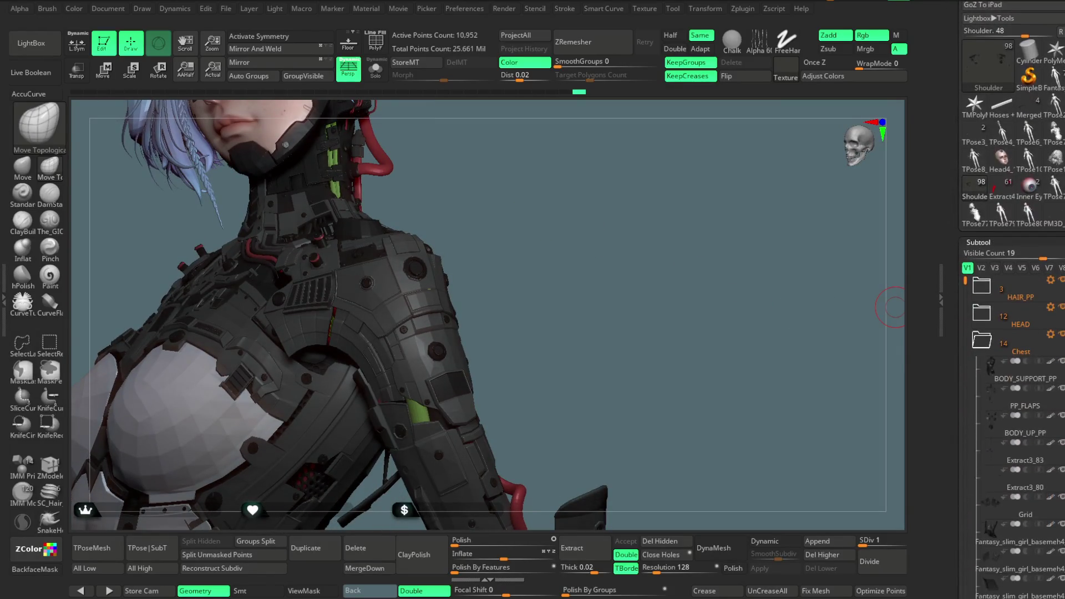
{"action": "left_click", "coordinate": [1010, 335]}
{"action": "left_click", "coordinate": [1060, 280]}
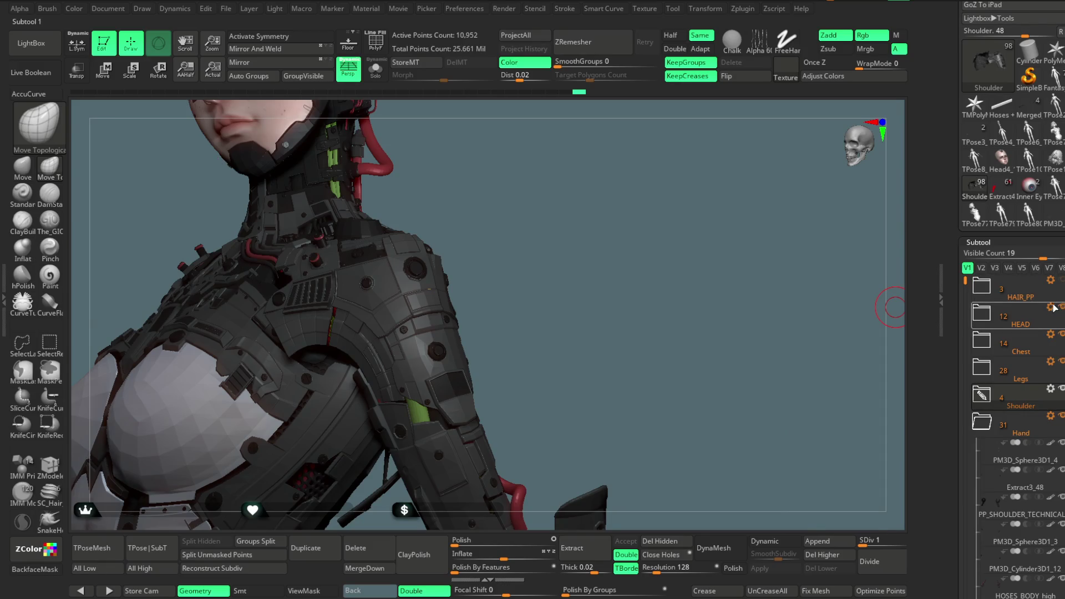
{"action": "left_click", "coordinate": [1054, 308]}
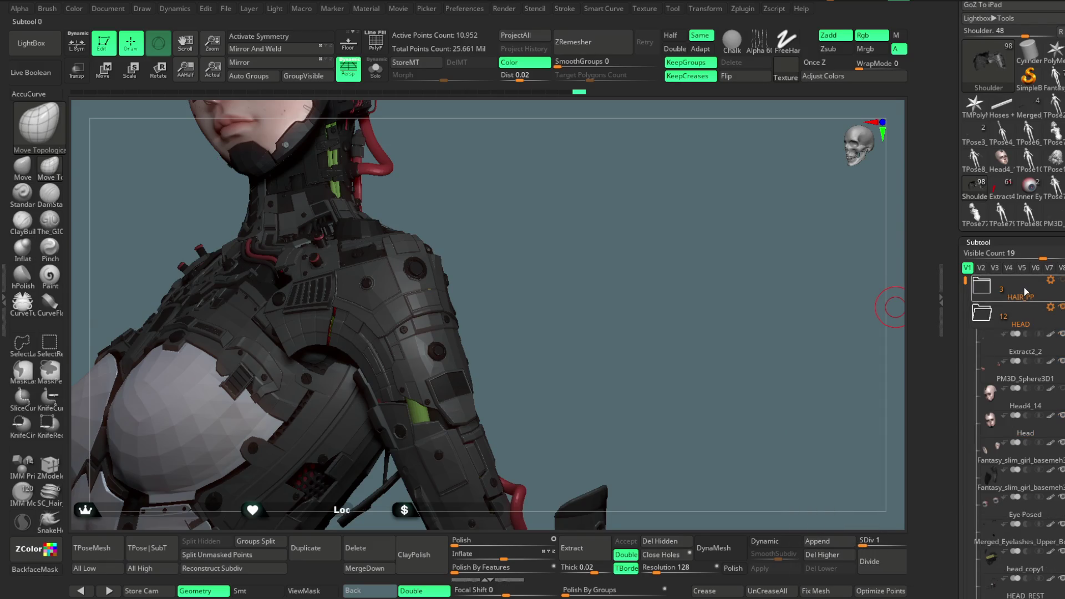
{"action": "left_click", "coordinate": [1060, 415]}
{"action": "mouse_move", "coordinate": [598, 266]}
{"action": "left_mouse_down", "text": "alt"}
{"action": "mouse_move", "coordinate": [596, 344]}
{"action": "mouse_move", "coordinate": [582, 280]}
{"action": "mouse_move", "coordinate": [649, 311]}
{"action": "left_mouse_up", "text": "alt"}
- Hide the ear piece, eyeballs and remaining eye pieces, then select the HEAD_REST subtool
{"action": "left_click", "coordinate": [1025, 459]}
{"action": "left_click", "coordinate": [1062, 442]}
{"action": "left_click", "coordinate": [1062, 497]}
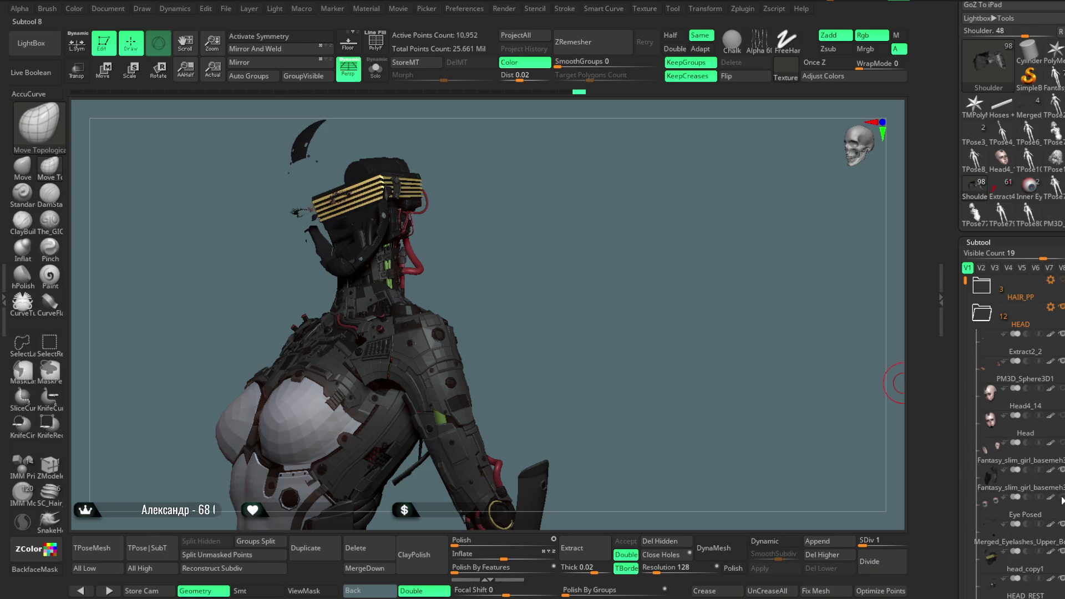
{"action": "mouse_move", "coordinate": [1041, 540]}
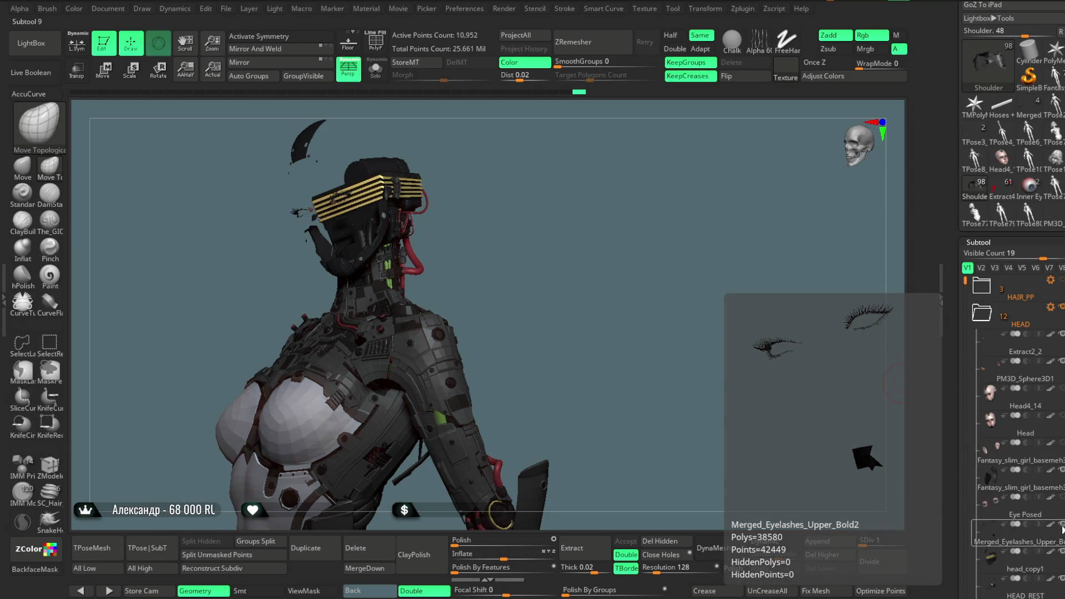
{"action": "left_click", "coordinate": [1006, 564]}
{"action": "left_click", "coordinate": [1014, 580]}
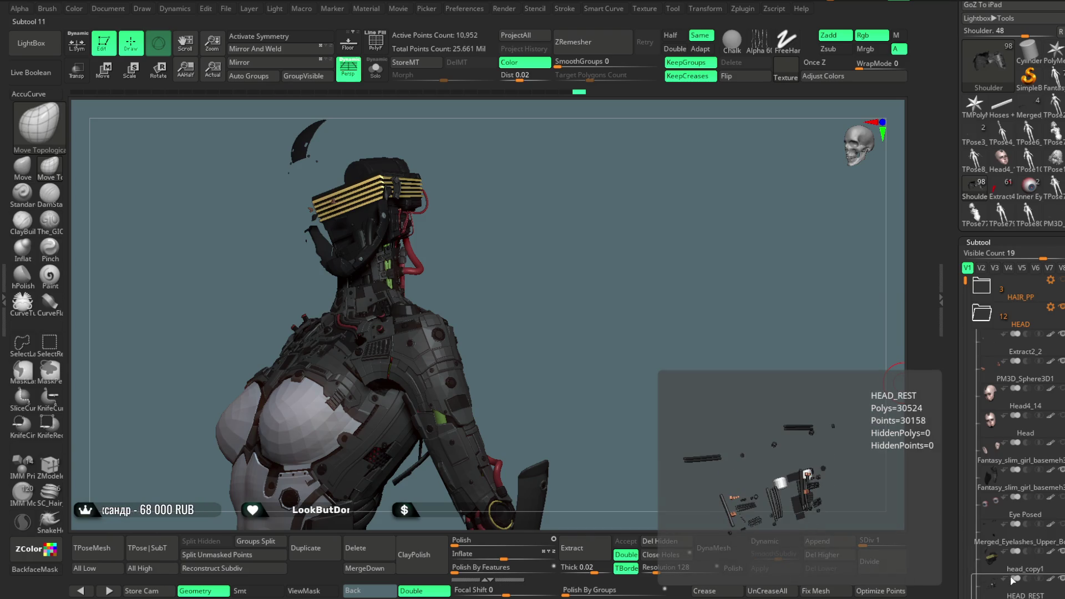
- Orbit to a front view and make the face and hair visible again
{"action": "mouse_move", "coordinate": [547, 356]}
{"action": "left_mouse_down"}
{"action": "mouse_move", "coordinate": [542, 238]}
{"action": "mouse_move", "coordinate": [571, 257]}
{"action": "mouse_move", "coordinate": [567, 275]}
{"action": "mouse_move", "coordinate": [561, 227]}
{"action": "mouse_move", "coordinate": [536, 255]}
{"action": "mouse_move", "coordinate": [554, 247]}
{"action": "mouse_move", "coordinate": [541, 231]}
{"action": "mouse_move", "coordinate": [544, 257]}
{"action": "mouse_move", "coordinate": [558, 255]}
{"action": "left_mouse_up"}
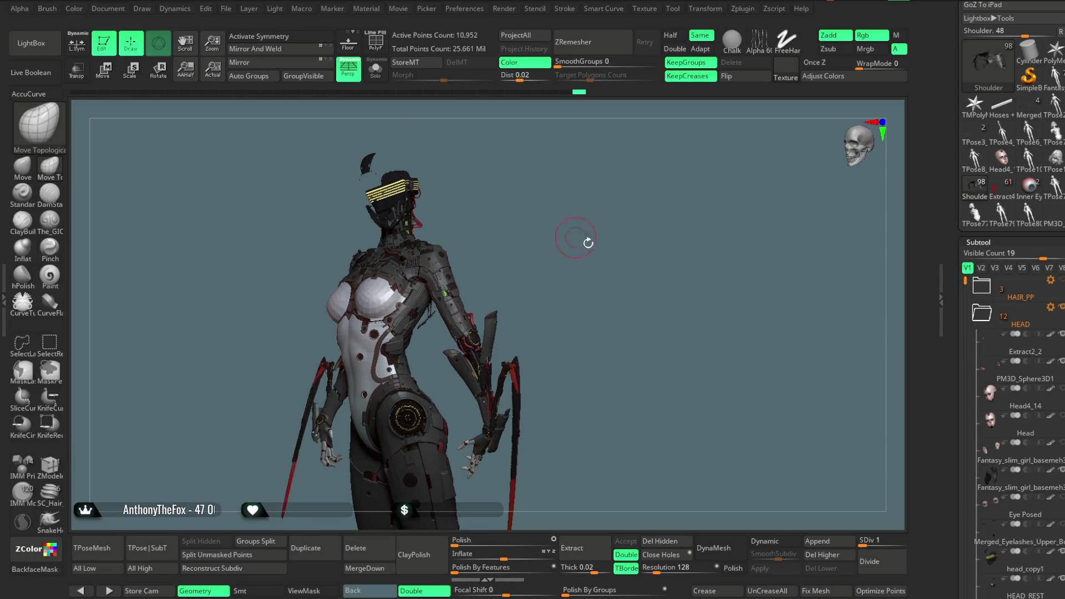
{"action": "left_click", "coordinate": [1061, 417]}
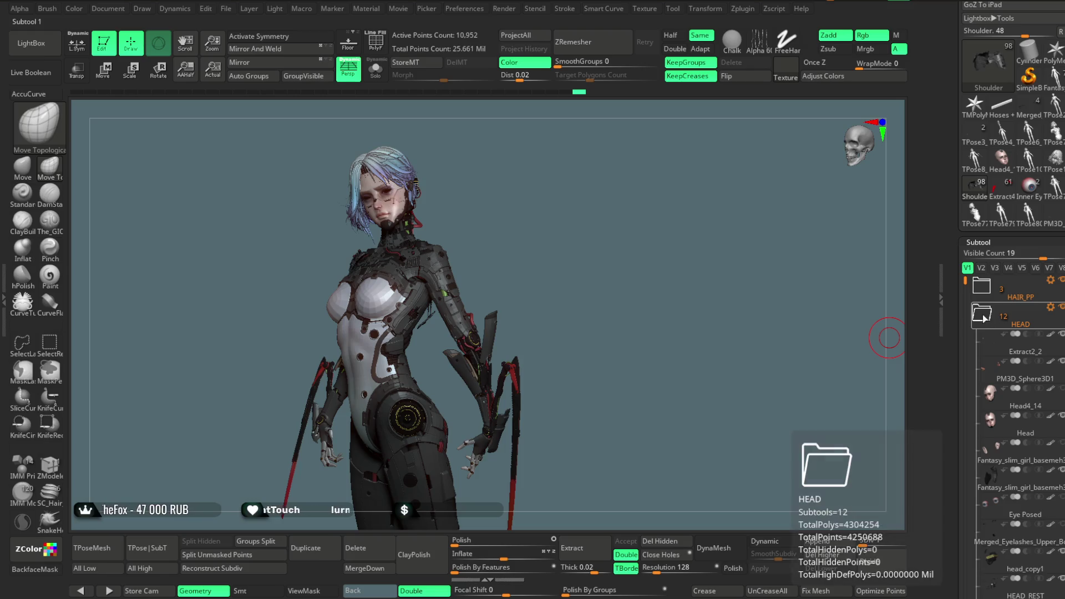
{"action": "scroll", "coordinate": [998, 388], "scroll_direction": "down", "scroll_amount": 3}
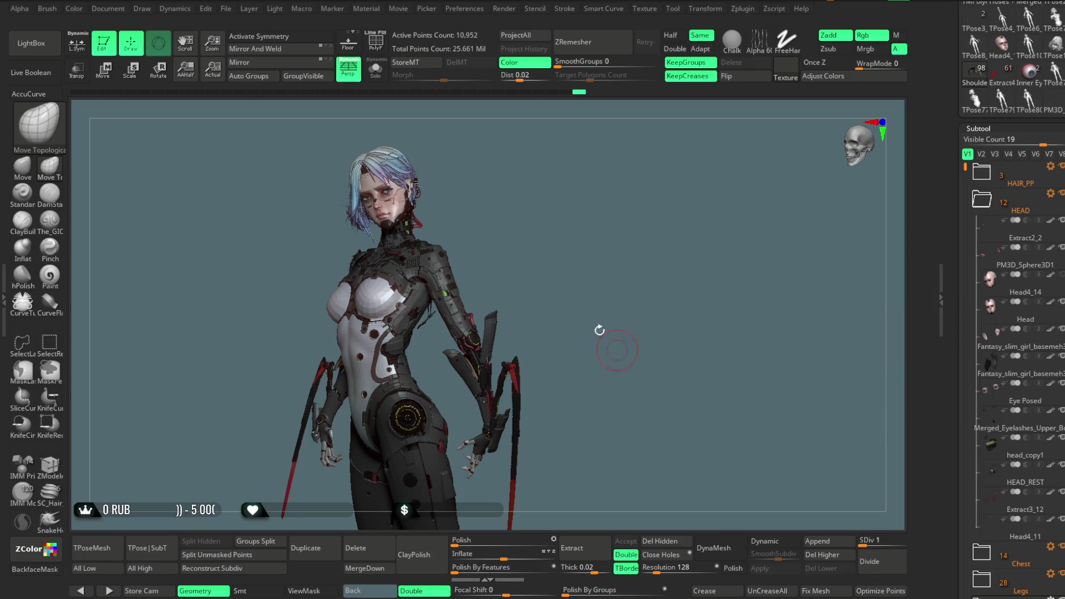
{"action": "mouse_move", "coordinate": [546, 234]}
{"action": "left_mouse_down"}
{"action": "mouse_move", "coordinate": [557, 222]}
{"action": "mouse_move", "coordinate": [569, 282]}
{"action": "mouse_move", "coordinate": [578, 256]}
{"action": "mouse_move", "coordinate": [547, 275]}
{"action": "mouse_move", "coordinate": [570, 269]}
{"action": "mouse_move", "coordinate": [580, 247]}
{"action": "mouse_move", "coordinate": [572, 238]}
{"action": "mouse_move", "coordinate": [576, 277]}
{"action": "mouse_move", "coordinate": [584, 254]}
{"action": "mouse_move", "coordinate": [606, 281]}
{"action": "mouse_move", "coordinate": [608, 251]}
{"action": "mouse_move", "coordinate": [582, 261]}
{"action": "mouse_move", "coordinate": [571, 293]}
{"action": "mouse_move", "coordinate": [595, 290]}
{"action": "mouse_move", "coordinate": [598, 261]}
{"action": "mouse_move", "coordinate": [601, 297]}
{"action": "mouse_move", "coordinate": [616, 191]}
{"action": "mouse_move", "coordinate": [589, 201]}
{"action": "mouse_move", "coordinate": [580, 245]}
{"action": "mouse_move", "coordinate": [437, 242]}
{"action": "mouse_move", "coordinate": [466, 378]}
{"action": "left_mouse_up"}
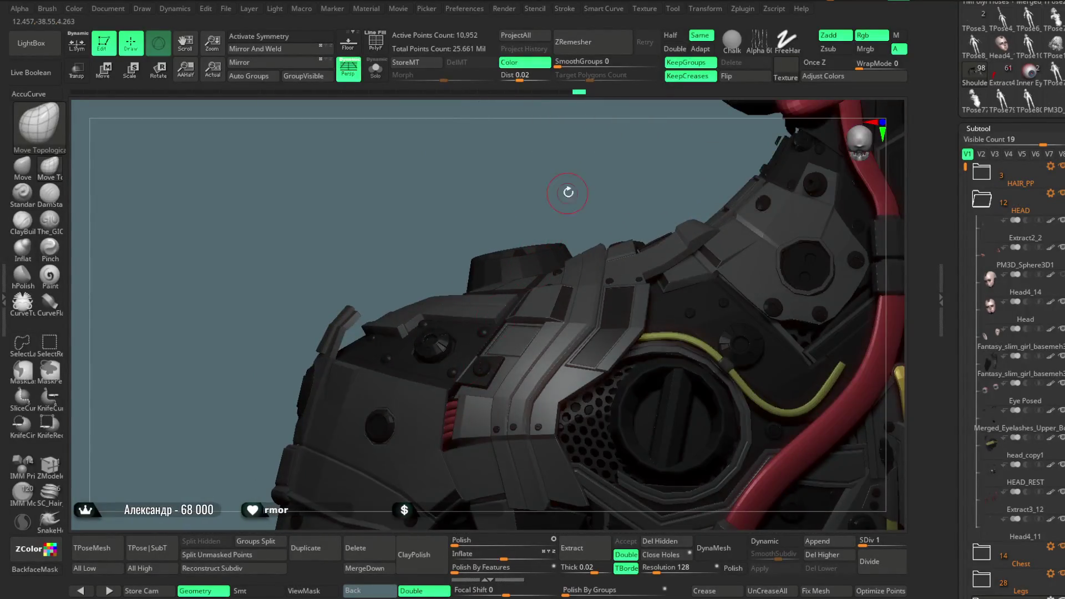
- Orbit to look down on the shoulder armor's round vent and yellow cable
{"action": "left_click_drag", "start_coordinate": [574, 182], "coordinate": [578, 165]}
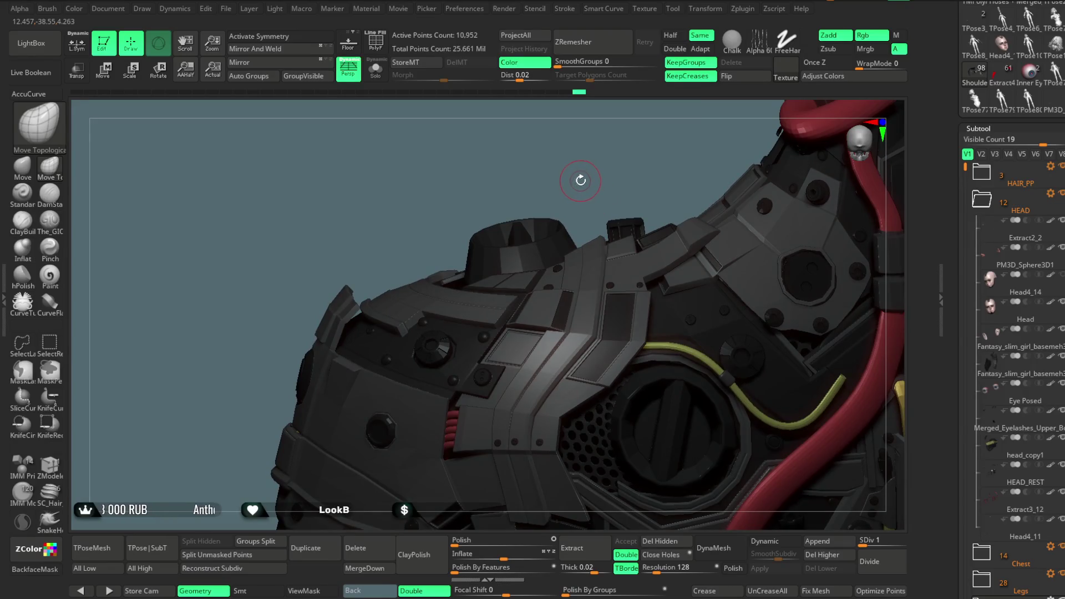
{"action": "left_click_drag", "start_coordinate": [587, 166], "coordinate": [585, 155]}
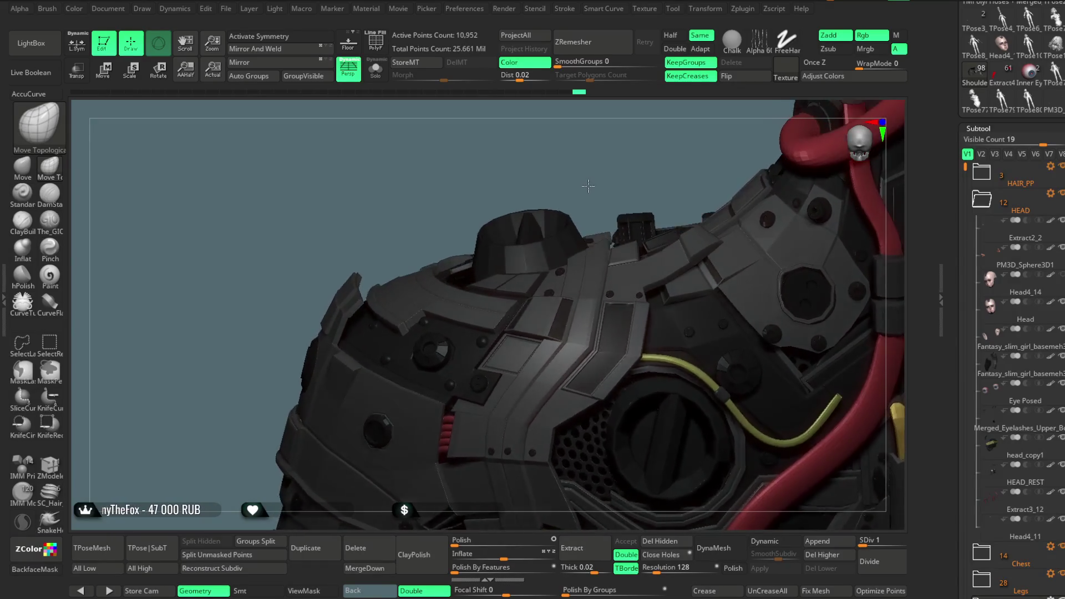
{"action": "mouse_move", "coordinate": [603, 174]}
{"action": "left_mouse_down"}
{"action": "mouse_move", "coordinate": [599, 192]}
{"action": "mouse_move", "coordinate": [594, 166]}
{"action": "mouse_move", "coordinate": [594, 194]}
{"action": "mouse_move", "coordinate": [521, 162]}
{"action": "left_mouse_up"}
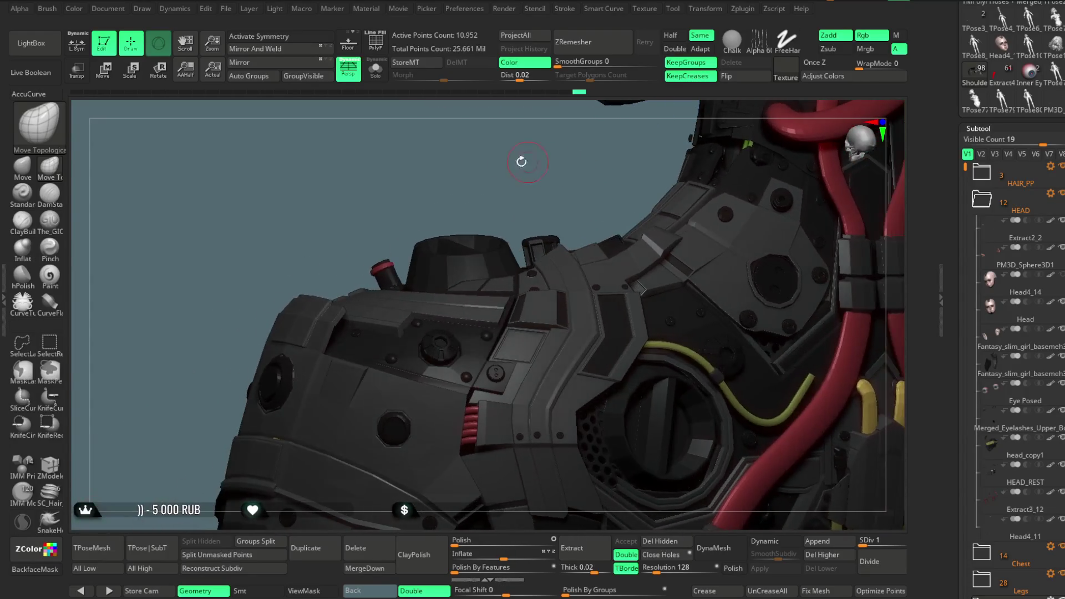
- Turn on polygroup colours, zoom in on the helmet, and isolate one small polygroup
{"action": "left_click", "coordinate": [380, 44]}
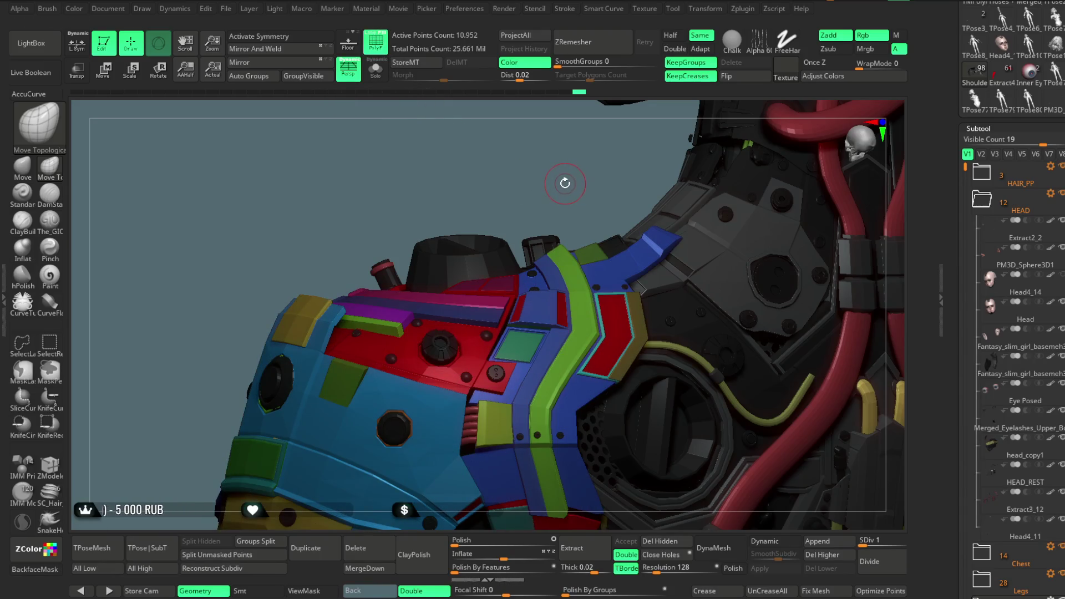
{"action": "left_click_drag", "start_coordinate": [570, 181], "coordinate": [563, 174]}
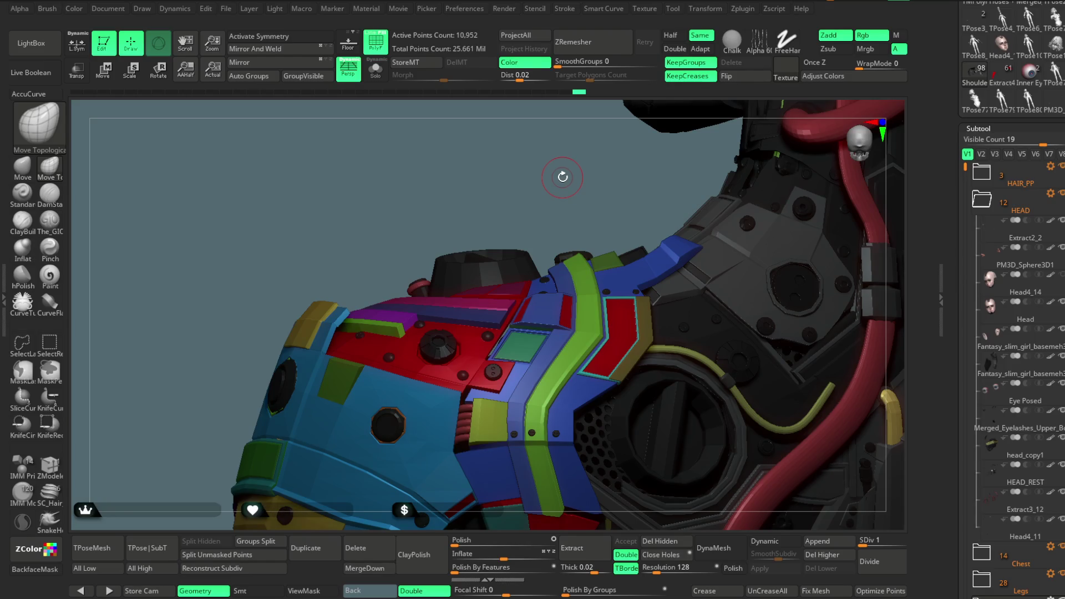
{"action": "mouse_move", "coordinate": [563, 176]}
{"action": "left_mouse_down"}
{"action": "mouse_move", "coordinate": [570, 183]}
{"action": "mouse_move", "coordinate": [550, 190]}
{"action": "mouse_move", "coordinate": [571, 172]}
{"action": "mouse_move", "coordinate": [577, 185]}
{"action": "left_mouse_up"}
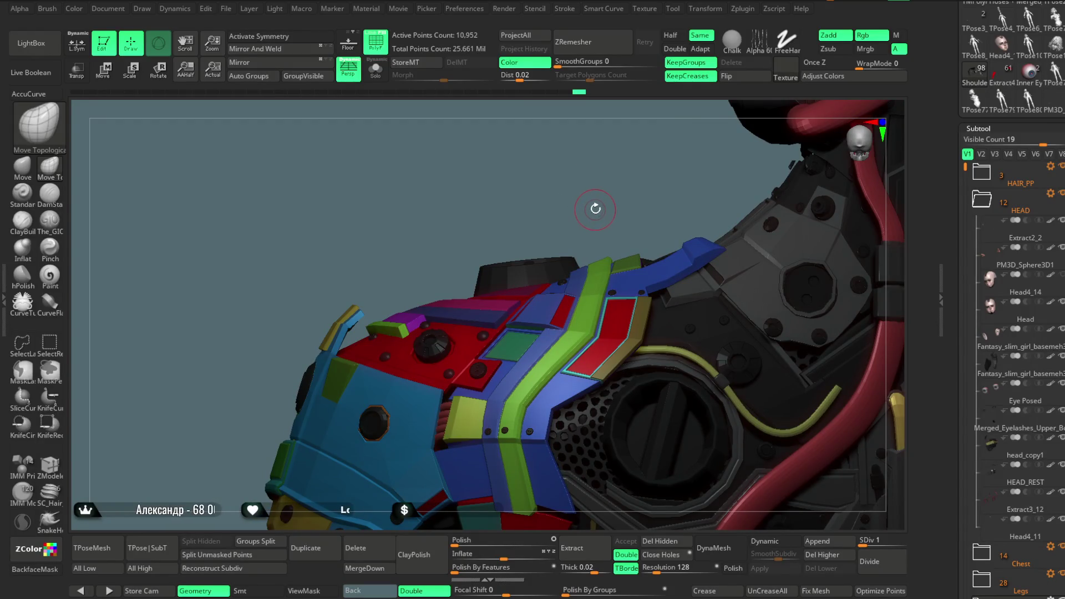
{"action": "mouse_move", "coordinate": [575, 206]}
{"action": "left_mouse_down"}
{"action": "mouse_move", "coordinate": [561, 138]}
{"action": "mouse_move", "coordinate": [571, 204]}
{"action": "left_mouse_up"}
{"action": "left_click", "coordinate": [487, 398], "text": "ctrl+shift"}
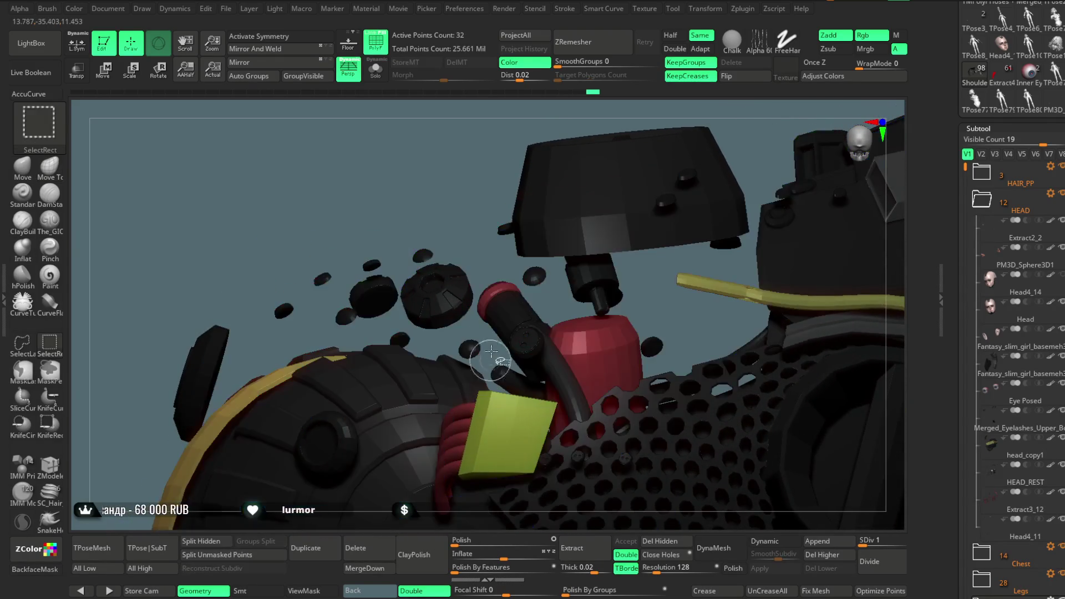
- Unhide the helmet, turn on Solo, and hide a small polygroup on its top
{"action": "left_click", "coordinate": [465, 153], "text": "ctrl+shift"}
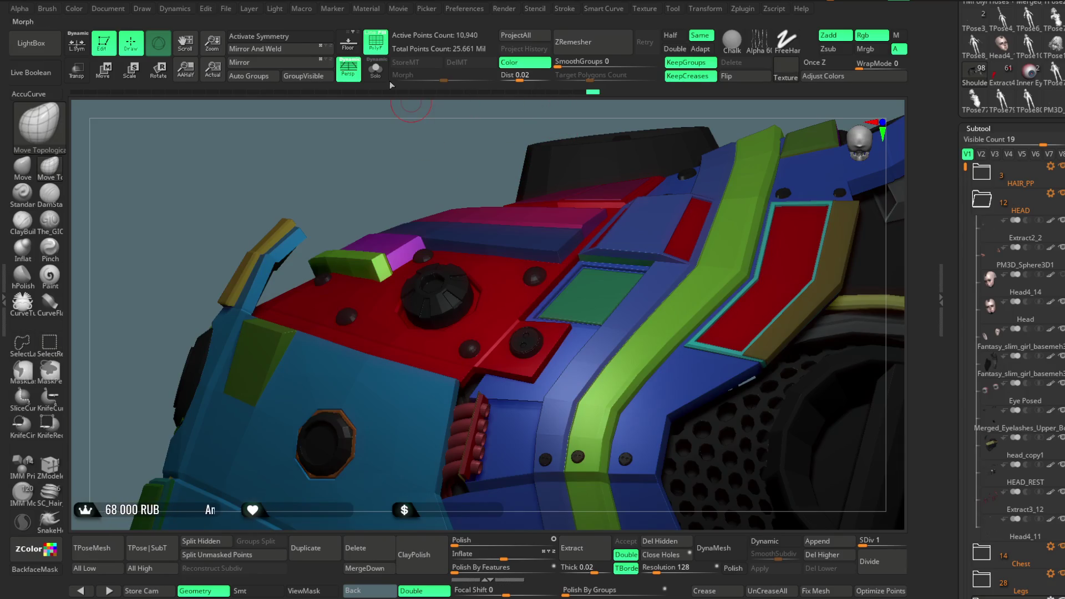
{"action": "left_click", "coordinate": [375, 69]}
{"action": "mouse_move", "coordinate": [549, 161]}
{"action": "left_mouse_down"}
{"action": "mouse_move", "coordinate": [574, 185]}
{"action": "mouse_move", "coordinate": [560, 207]}
{"action": "mouse_move", "coordinate": [559, 182]}
{"action": "mouse_move", "coordinate": [555, 191]}
{"action": "mouse_move", "coordinate": [610, 177]}
{"action": "mouse_move", "coordinate": [646, 149]}
{"action": "mouse_move", "coordinate": [591, 259]}
{"action": "left_mouse_up"}
{"action": "left_click", "coordinate": [488, 302], "text": "ctrl+alt+shift"}
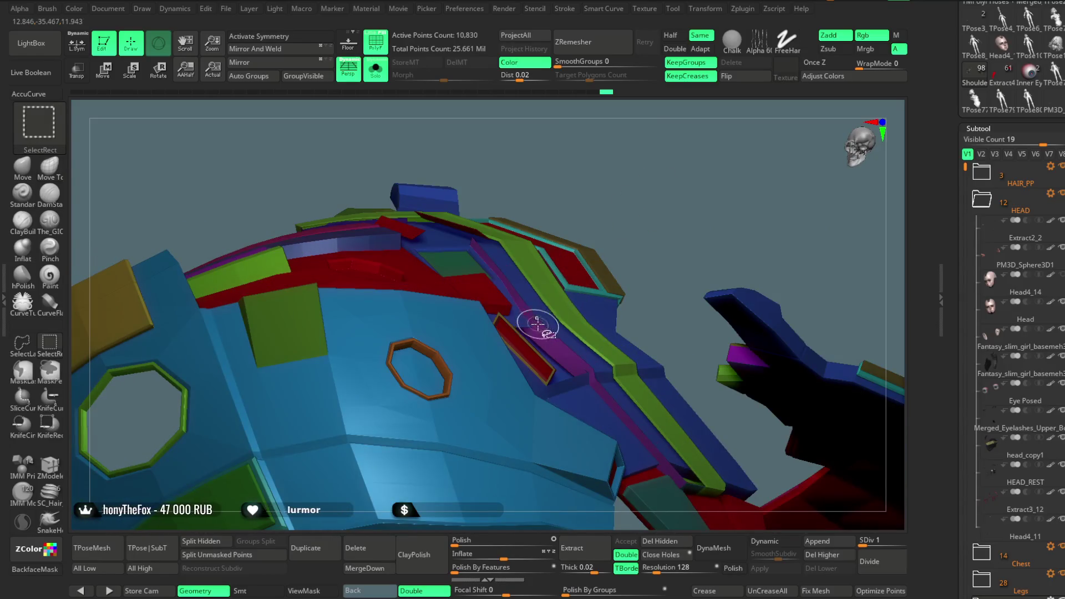
{"action": "mouse_move", "coordinate": [664, 217]}
{"action": "left_mouse_down"}
{"action": "mouse_move", "coordinate": [656, 173]}
{"action": "mouse_move", "coordinate": [653, 190]}
{"action": "mouse_move", "coordinate": [667, 174]}
{"action": "mouse_move", "coordinate": [686, 190]}
{"action": "mouse_move", "coordinate": [671, 206]}
{"action": "left_mouse_up"}
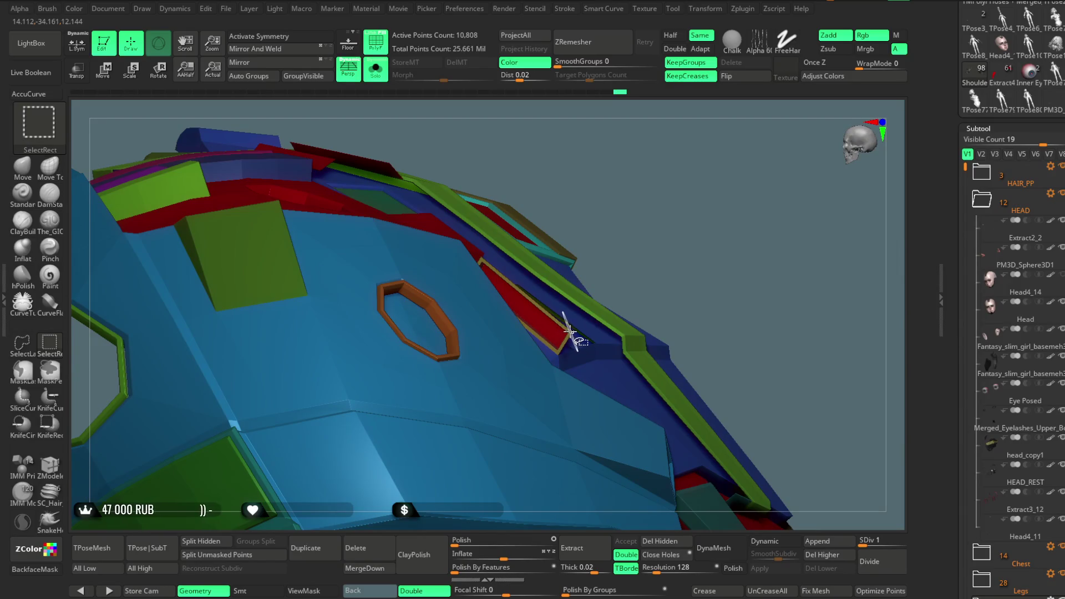
{"action": "mouse_move", "coordinate": [643, 237]}
{"action": "left_mouse_down"}
{"action": "mouse_move", "coordinate": [687, 221]}
{"action": "mouse_move", "coordinate": [691, 288]}
{"action": "mouse_move", "coordinate": [700, 252]}
{"action": "mouse_move", "coordinate": [552, 332]}
{"action": "mouse_move", "coordinate": [663, 209]}
{"action": "mouse_move", "coordinate": [647, 161]}
{"action": "left_mouse_up"}
- Isolate the multicoloured strip, hide its blue part, then restore all helmet parts
{"action": "left_click", "coordinate": [710, 200], "text": "ctrl+shift"}
{"action": "mouse_move", "coordinate": [709, 200]}
{"action": "left_mouse_down"}
{"action": "mouse_move", "coordinate": [609, 242]}
{"action": "mouse_move", "coordinate": [661, 156]}
{"action": "left_mouse_up"}
{"action": "left_click", "coordinate": [554, 322], "text": "ctrl+alt+shift"}
{"action": "left_click", "coordinate": [626, 218], "text": "ctrl+shift"}
{"action": "key", "text": "ctrl+z"}
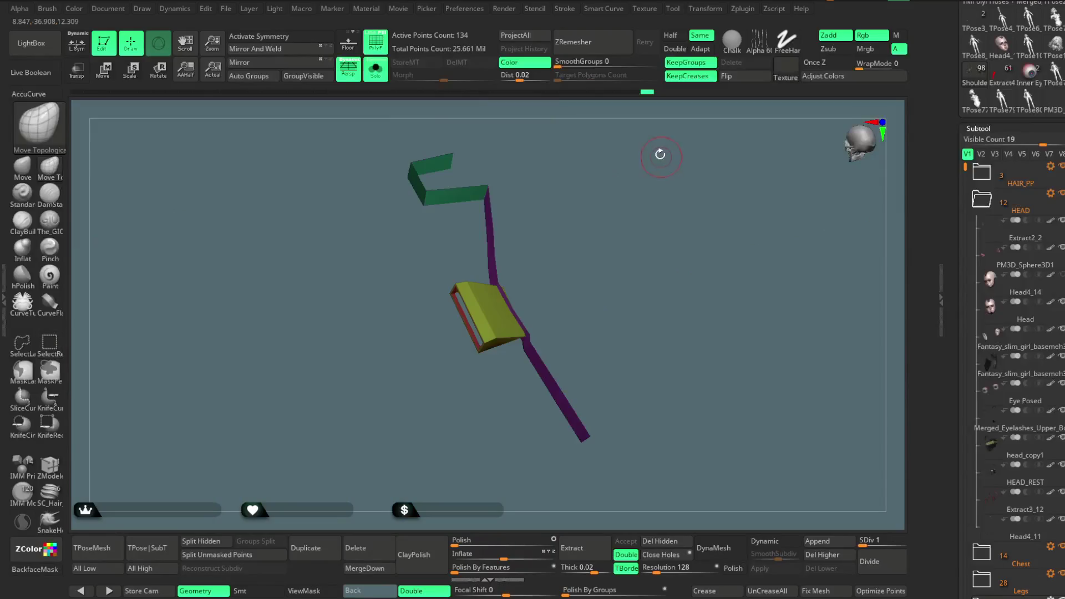
{"action": "left_click", "coordinate": [602, 201], "text": "ctrl+shift"}
{"action": "mouse_move", "coordinate": [614, 254]}
{"action": "left_mouse_down"}
{"action": "mouse_move", "coordinate": [614, 201]}
{"action": "mouse_move", "coordinate": [640, 240]}
{"action": "mouse_move", "coordinate": [651, 234]}
{"action": "mouse_move", "coordinate": [615, 237]}
{"action": "mouse_move", "coordinate": [625, 209]}
{"action": "mouse_move", "coordinate": [589, 301]}
{"action": "mouse_move", "coordinate": [584, 357]}
{"action": "mouse_move", "coordinate": [601, 370]}
{"action": "mouse_move", "coordinate": [607, 240]}
{"action": "mouse_move", "coordinate": [613, 231]}
{"action": "mouse_move", "coordinate": [659, 261]}
{"action": "mouse_move", "coordinate": [691, 227]}
{"action": "mouse_move", "coordinate": [659, 297]}
{"action": "mouse_move", "coordinate": [654, 285]}
{"action": "mouse_move", "coordinate": [386, 352]}
{"action": "left_mouse_up"}
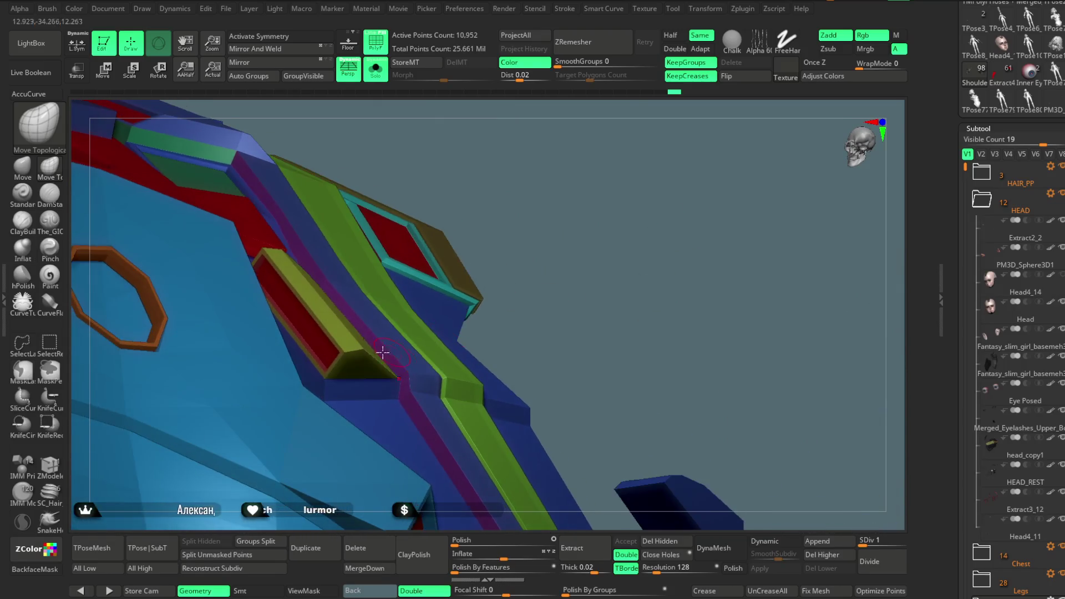
- Isolate the yellow block, then narrow the helmet to just the blue strip and yellow block
{"action": "left_click", "coordinate": [359, 346], "text": "ctrl+shift"}
{"action": "left_click", "coordinate": [523, 195], "text": "ctrl+shift"}
{"action": "mouse_move", "coordinate": [523, 194]}
{"action": "left_mouse_down"}
{"action": "mouse_move", "coordinate": [554, 219]}
{"action": "mouse_move", "coordinate": [571, 279]}
{"action": "mouse_move", "coordinate": [410, 366]}
{"action": "left_mouse_up"}
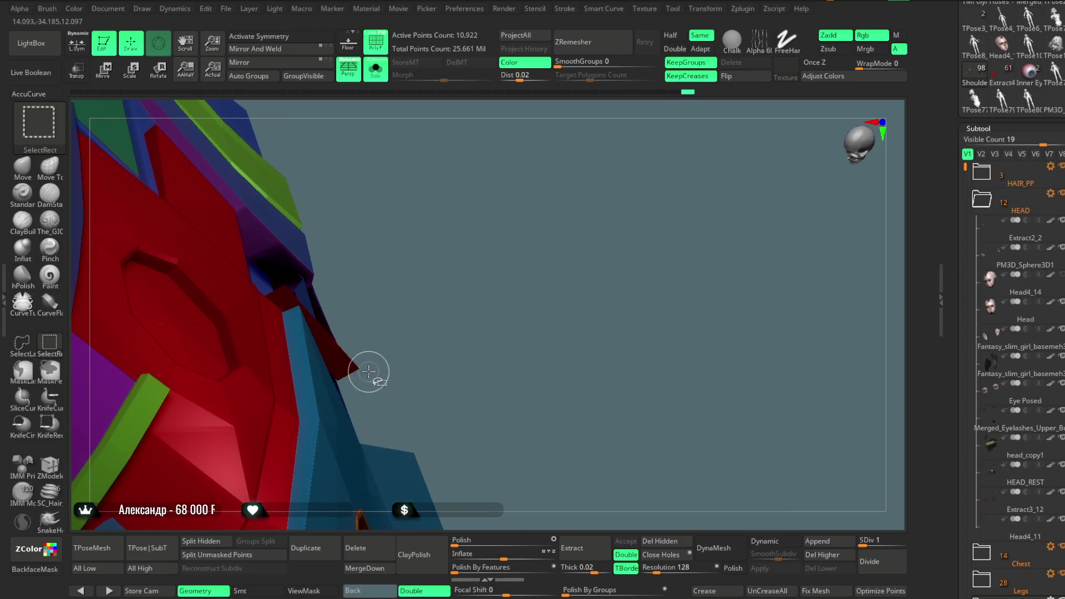
{"action": "left_click_drag", "start_coordinate": [531, 287], "coordinate": [492, 173]}
{"action": "left_click", "coordinate": [475, 192], "text": "ctrl+shift"}
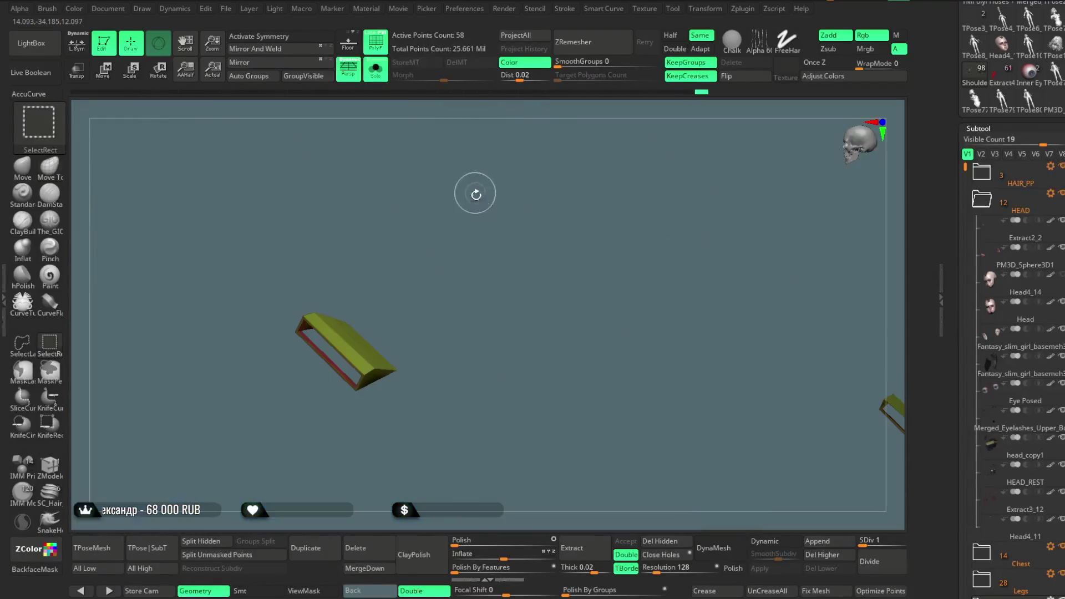
{"action": "left_click", "coordinate": [482, 224], "text": "ctrl+shift"}
{"action": "mouse_move", "coordinate": [477, 226]}
{"action": "left_mouse_down"}
{"action": "mouse_move", "coordinate": [476, 260]}
{"action": "mouse_move", "coordinate": [498, 260]}
{"action": "mouse_move", "coordinate": [613, 324]}
{"action": "mouse_move", "coordinate": [684, 262]}
{"action": "mouse_move", "coordinate": [621, 257]}
{"action": "mouse_move", "coordinate": [639, 271]}
{"action": "left_mouse_up"}
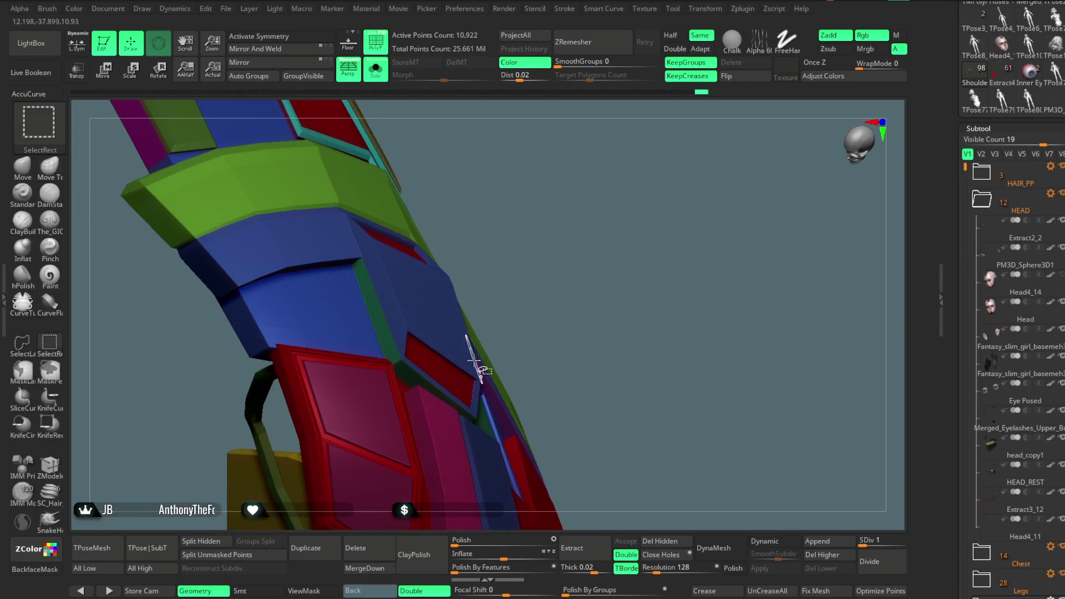
{"action": "mouse_move", "coordinate": [559, 248]}
{"action": "left_mouse_down"}
{"action": "mouse_move", "coordinate": [613, 257]}
{"action": "mouse_move", "coordinate": [571, 269]}
{"action": "mouse_move", "coordinate": [571, 234]}
{"action": "mouse_move", "coordinate": [522, 247]}
{"action": "left_mouse_up"}
{"action": "key", "text": "ctrl+shift"}
- Switch to freehand lasso selection and hide the left and middle sections of the strip
{"action": "left_click_drag", "start_coordinate": [357, 326], "coordinate": [225, 397]}
{"action": "left_click", "coordinate": [580, 231], "text": "ctrl+shift"}
{"action": "mouse_move", "coordinate": [581, 231]}
{"action": "left_mouse_down"}
{"action": "mouse_move", "coordinate": [566, 246]}
{"action": "mouse_move", "coordinate": [573, 183]}
{"action": "mouse_move", "coordinate": [573, 231]}
{"action": "mouse_move", "coordinate": [578, 199]}
{"action": "mouse_move", "coordinate": [586, 234]}
{"action": "mouse_move", "coordinate": [575, 207]}
{"action": "mouse_move", "coordinate": [265, 293]}
{"action": "left_mouse_up"}
{"action": "left_click", "coordinate": [17, 345]}
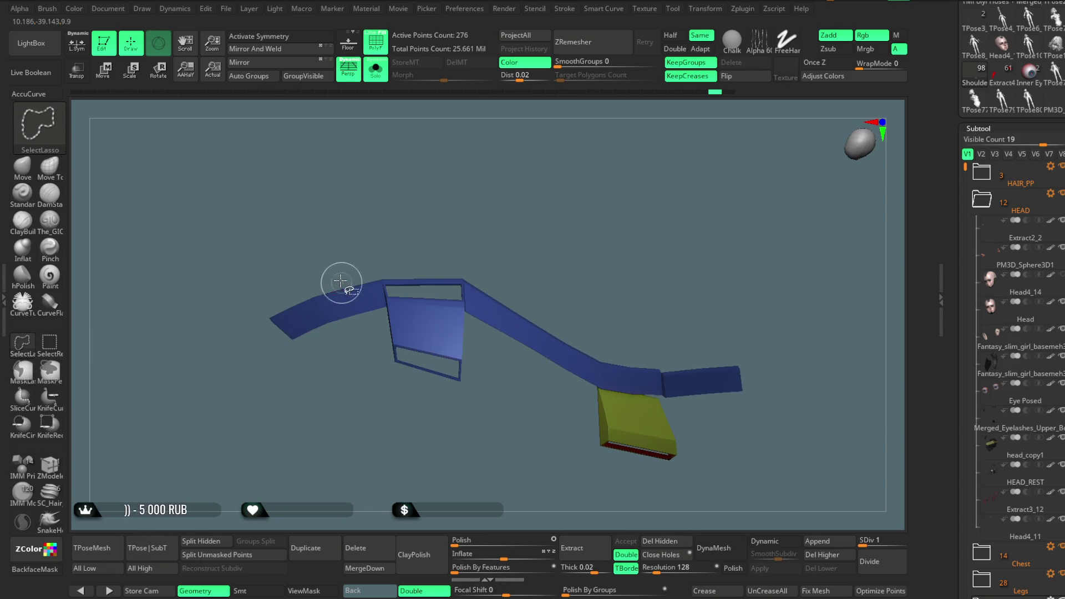
{"action": "left_click_drag", "start_coordinate": [295, 401], "coordinate": [239, 260], "text": "ctrl+shift"}
{"action": "mouse_move", "coordinate": [432, 260]}
{"action": "left_mouse_down"}
{"action": "mouse_move", "coordinate": [542, 200]}
{"action": "mouse_move", "coordinate": [487, 280]}
{"action": "left_mouse_up"}
{"action": "mouse_move", "coordinate": [478, 373]}
{"action": "left_mouse_down", "text": "ctrl+shift"}
{"action": "mouse_move", "coordinate": [564, 231]}
{"action": "mouse_move", "coordinate": [492, 273]}
{"action": "mouse_move", "coordinate": [444, 347]}
{"action": "left_mouse_up", "text": "ctrl+shift"}
- Hide the right blue strip section and the thin blue strip
{"action": "mouse_move", "coordinate": [573, 231]}
{"action": "left_mouse_down"}
{"action": "mouse_move", "coordinate": [551, 190]}
{"action": "mouse_move", "coordinate": [554, 265]}
{"action": "left_mouse_up"}
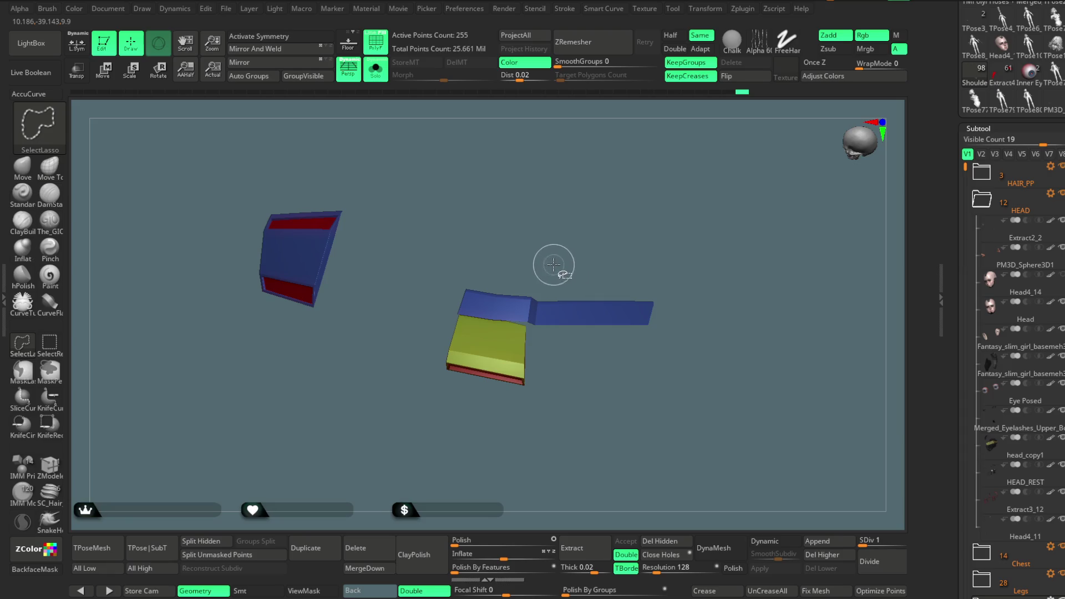
{"action": "mouse_move", "coordinate": [537, 309]}
{"action": "left_mouse_down", "text": "ctrl+shift"}
{"action": "mouse_move", "coordinate": [677, 377]}
{"action": "mouse_move", "coordinate": [720, 188]}
{"action": "left_mouse_up", "text": "ctrl+shift"}
{"action": "left_click_drag", "start_coordinate": [606, 238], "coordinate": [530, 316]}
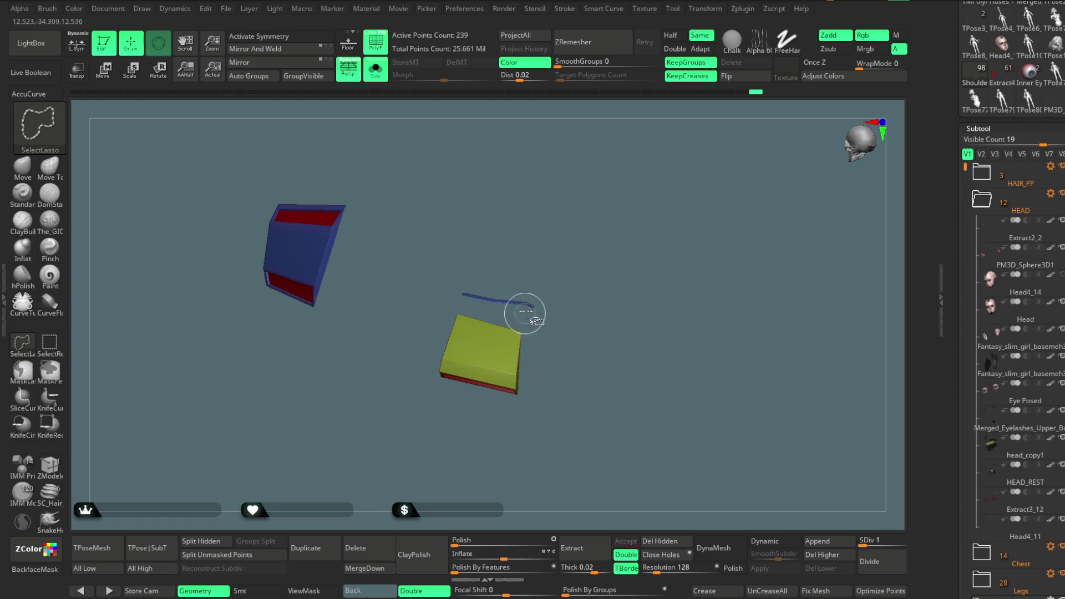
{"action": "left_click_drag", "start_coordinate": [562, 248], "coordinate": [607, 274]}
{"action": "mouse_move", "coordinate": [523, 302]}
{"action": "left_mouse_down", "text": "ctrl+shift"}
{"action": "mouse_move", "coordinate": [570, 267]}
{"action": "mouse_move", "coordinate": [644, 276]}
{"action": "mouse_move", "coordinate": [587, 237]}
{"action": "mouse_move", "coordinate": [618, 290]}
{"action": "mouse_move", "coordinate": [601, 295]}
{"action": "mouse_move", "coordinate": [595, 257]}
{"action": "mouse_move", "coordinate": [582, 274]}
{"action": "mouse_move", "coordinate": [568, 241]}
{"action": "mouse_move", "coordinate": [585, 236]}
{"action": "mouse_move", "coordinate": [554, 278]}
{"action": "mouse_move", "coordinate": [614, 305]}
{"action": "mouse_move", "coordinate": [604, 244]}
{"action": "mouse_move", "coordinate": [623, 142]}
{"action": "mouse_move", "coordinate": [554, 233]}
{"action": "left_mouse_up", "text": "ctrl+shift"}
- Hide and reshow the blue box, unhide the whole helmet, and turn off polygroup colours
{"action": "key", "text": "ctrl+shift"}
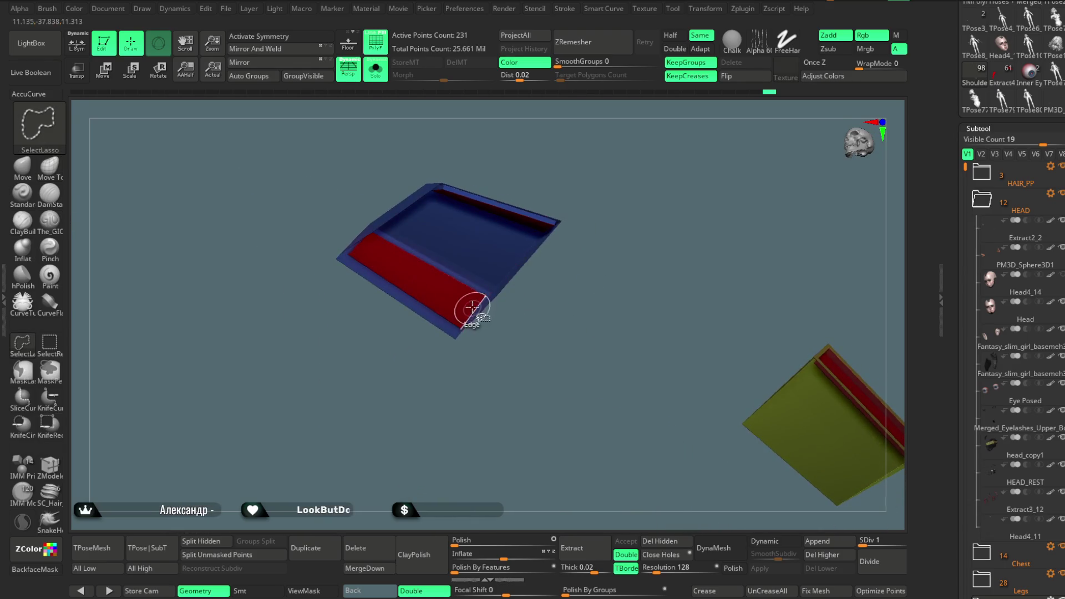
{"action": "left_click", "coordinate": [478, 296], "text": "ctrl+shift"}
{"action": "left_click", "coordinate": [513, 297], "text": "ctrl+shift"}
{"action": "mouse_move", "coordinate": [617, 194]}
{"action": "left_mouse_down"}
{"action": "mouse_move", "coordinate": [587, 357]}
{"action": "mouse_move", "coordinate": [578, 202]}
{"action": "mouse_move", "coordinate": [591, 183]}
{"action": "mouse_move", "coordinate": [618, 288]}
{"action": "mouse_move", "coordinate": [604, 244]}
{"action": "mouse_move", "coordinate": [634, 255]}
{"action": "mouse_move", "coordinate": [573, 211]}
{"action": "mouse_move", "coordinate": [582, 321]}
{"action": "mouse_move", "coordinate": [594, 268]}
{"action": "mouse_move", "coordinate": [577, 278]}
{"action": "mouse_move", "coordinate": [554, 255]}
{"action": "mouse_move", "coordinate": [566, 257]}
{"action": "mouse_move", "coordinate": [568, 285]}
{"action": "mouse_move", "coordinate": [591, 271]}
{"action": "mouse_move", "coordinate": [563, 287]}
{"action": "mouse_move", "coordinate": [573, 261]}
{"action": "mouse_move", "coordinate": [553, 358]}
{"action": "left_mouse_up"}
{"action": "left_click", "coordinate": [605, 243], "text": "ctrl+shift"}
{"action": "left_click", "coordinate": [382, 40]}
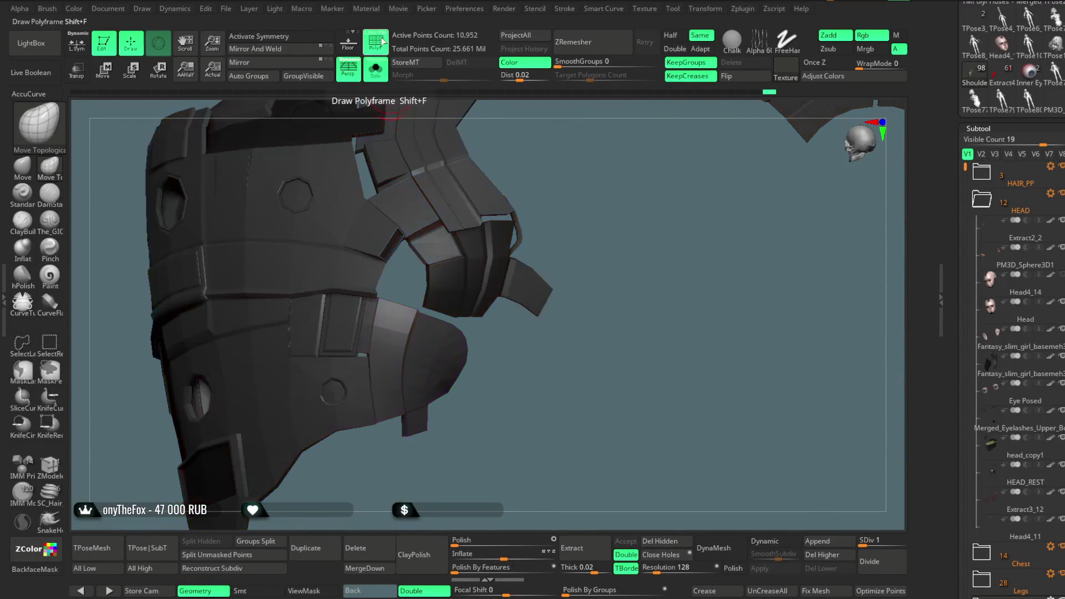
- Turn polygroup colours back on, isolate the blue polygroup, then unhide everything
{"action": "mouse_move", "coordinate": [557, 232]}
{"action": "left_mouse_down"}
{"action": "mouse_move", "coordinate": [563, 216]}
{"action": "mouse_move", "coordinate": [551, 273]}
{"action": "mouse_move", "coordinate": [558, 221]}
{"action": "mouse_move", "coordinate": [408, 323]}
{"action": "left_mouse_up"}
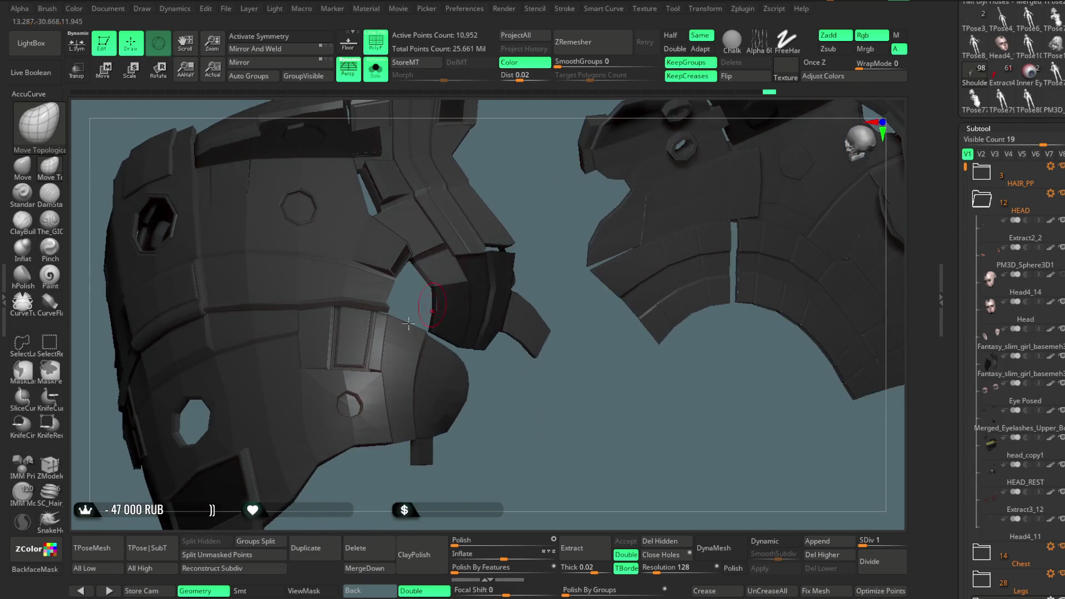
{"action": "left_click", "coordinate": [384, 36]}
{"action": "left_click_drag", "start_coordinate": [507, 435], "coordinate": [448, 377]}
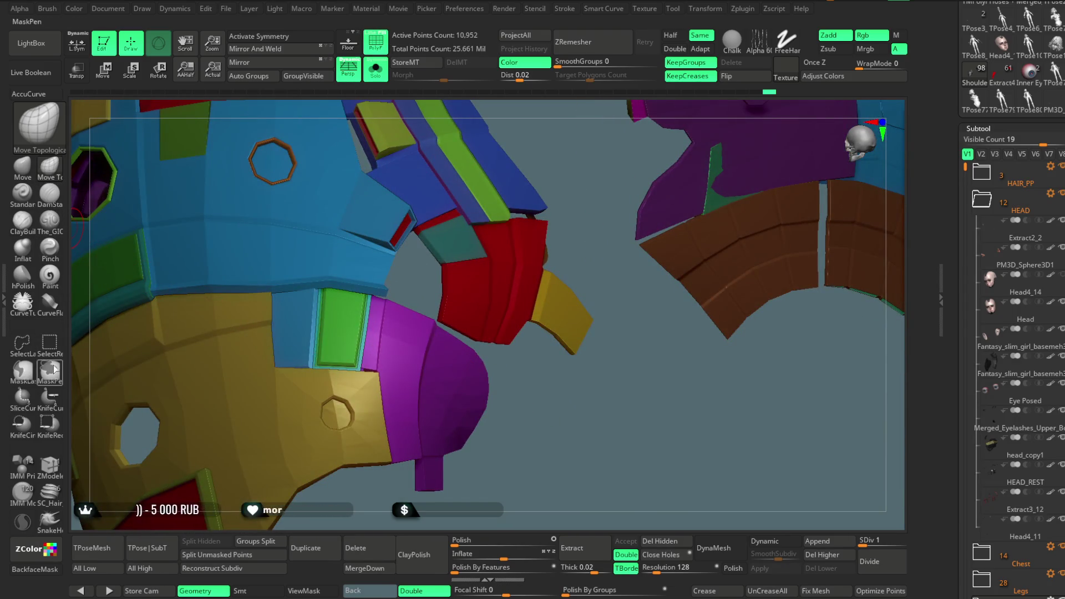
{"action": "left_click", "coordinate": [306, 323], "text": "ctrl+shift"}
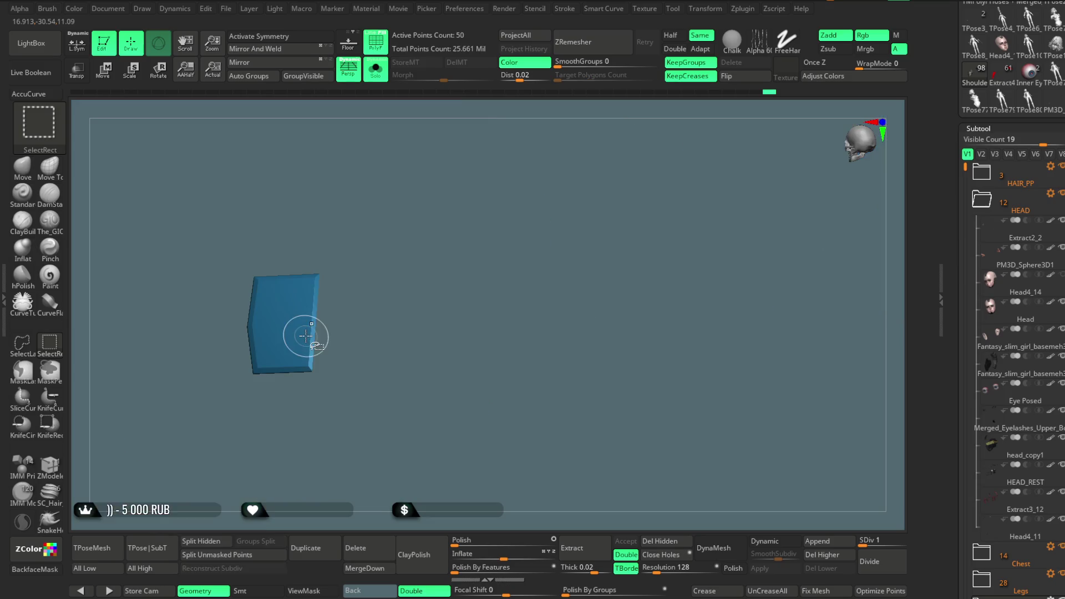
{"action": "left_click", "coordinate": [559, 358], "text": "ctrl+shift"}
- Orbit around the armor to view the blue and red plates and the green strap
{"action": "mouse_move", "coordinate": [573, 376]}
{"action": "left_mouse_down"}
{"action": "mouse_move", "coordinate": [622, 452]}
{"action": "mouse_move", "coordinate": [601, 464]}
{"action": "left_mouse_up"}
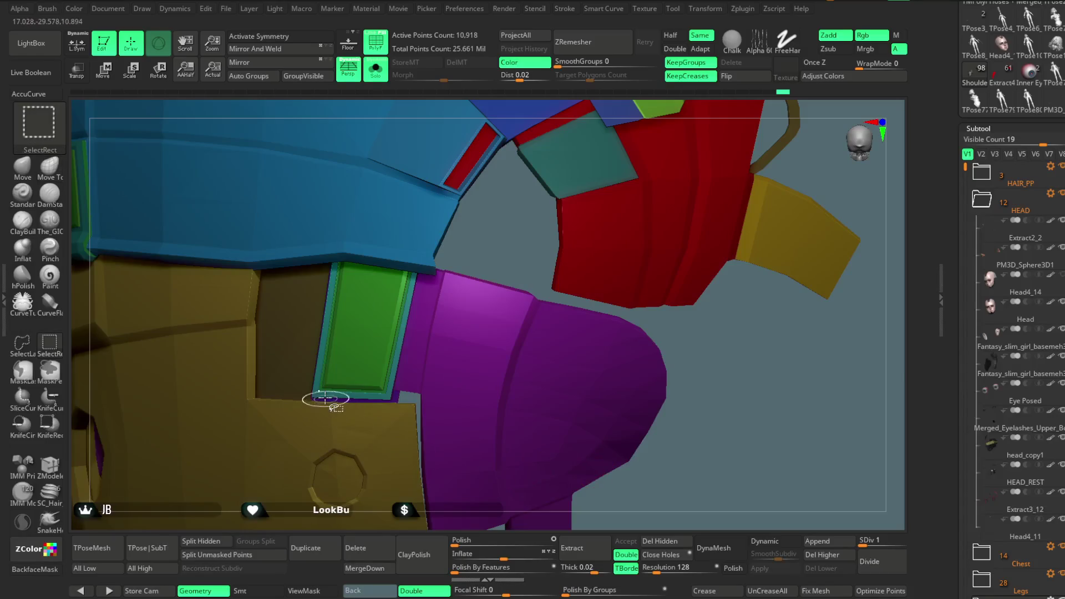
{"action": "mouse_move", "coordinate": [723, 427]}
{"action": "left_mouse_down"}
{"action": "mouse_move", "coordinate": [756, 447]}
{"action": "mouse_move", "coordinate": [329, 420]}
{"action": "left_mouse_up"}
{"action": "mouse_move", "coordinate": [540, 332]}
{"action": "left_mouse_down"}
{"action": "mouse_move", "coordinate": [546, 391]}
{"action": "mouse_move", "coordinate": [580, 458]}
{"action": "mouse_move", "coordinate": [612, 460]}
{"action": "mouse_move", "coordinate": [617, 394]}
{"action": "mouse_move", "coordinate": [600, 458]}
{"action": "mouse_move", "coordinate": [608, 452]}
{"action": "mouse_move", "coordinate": [644, 473]}
{"action": "mouse_move", "coordinate": [518, 392]}
{"action": "left_mouse_up"}
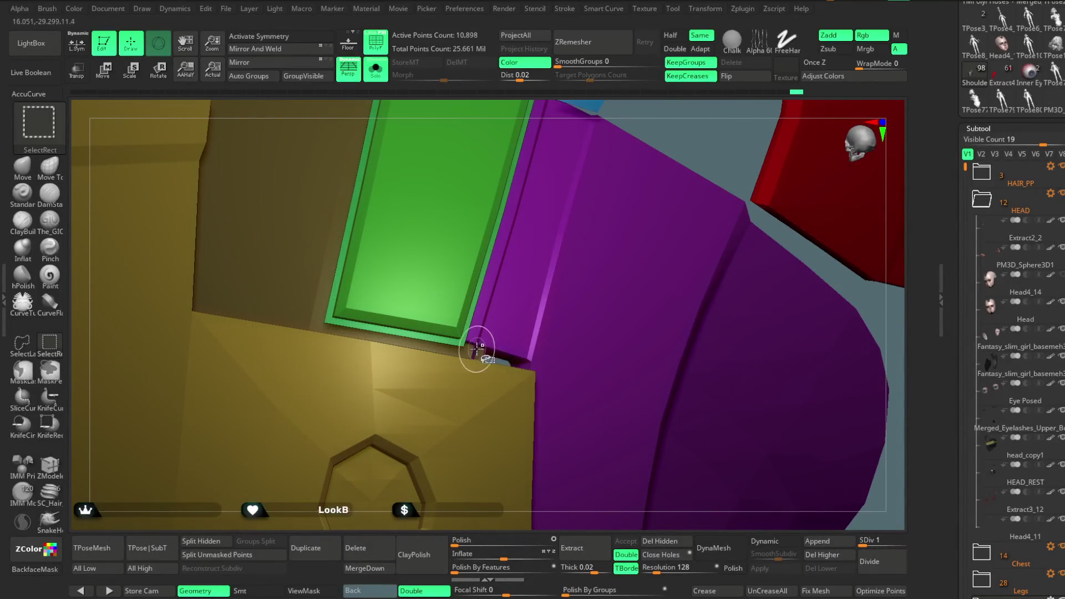
{"action": "mouse_move", "coordinate": [676, 147]}
{"action": "left_mouse_down"}
{"action": "mouse_move", "coordinate": [614, 285]}
{"action": "mouse_move", "coordinate": [583, 177]}
{"action": "mouse_move", "coordinate": [564, 264]}
{"action": "left_mouse_up"}
{"action": "key", "text": "ctrl+shift"}
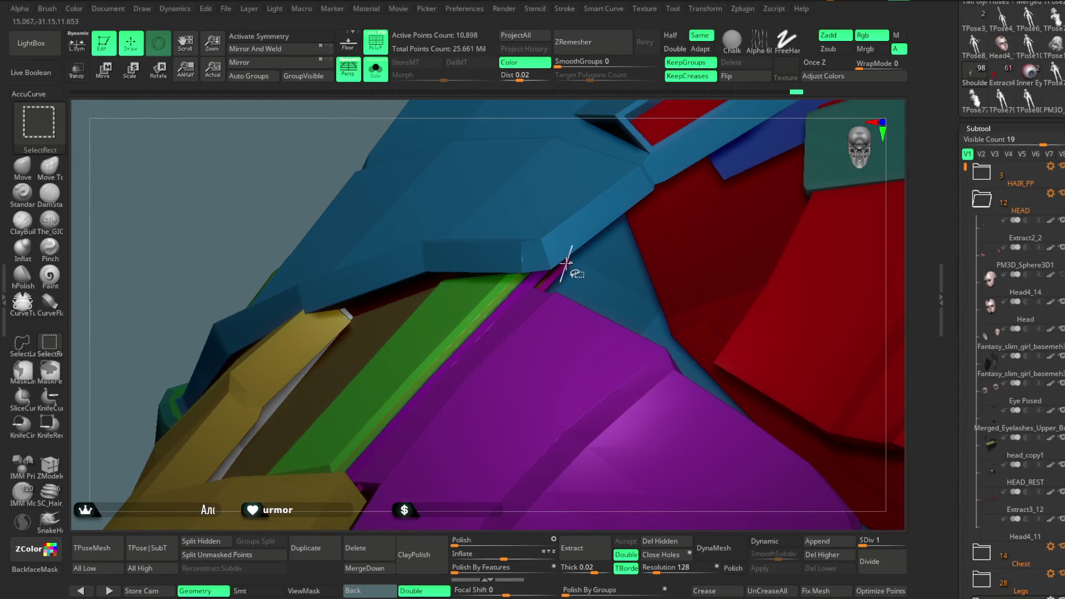
{"action": "left_click_drag", "start_coordinate": [610, 145], "coordinate": [558, 255]}
{"action": "key", "text": "ctrl"}
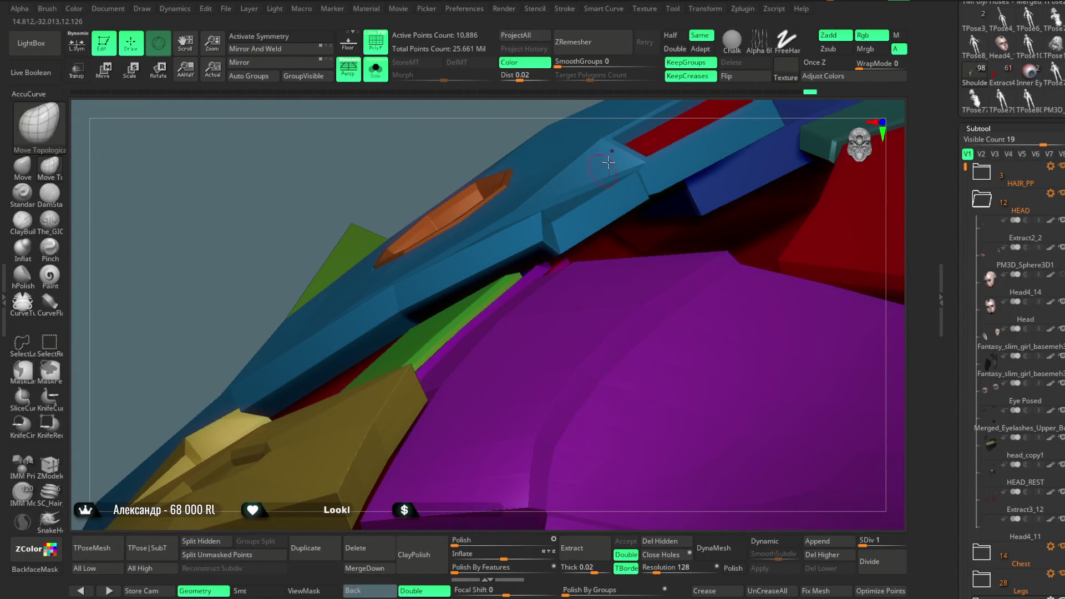
{"action": "mouse_move", "coordinate": [653, 109]}
{"action": "left_mouse_down"}
{"action": "mouse_move", "coordinate": [717, 136]}
{"action": "mouse_move", "coordinate": [807, 252]}
{"action": "mouse_move", "coordinate": [676, 367]}
{"action": "left_mouse_up"}
{"action": "key", "text": "ctrl+shift"}
{"action": "mouse_move", "coordinate": [737, 303]}
{"action": "left_mouse_down"}
{"action": "mouse_move", "coordinate": [751, 214]}
{"action": "mouse_move", "coordinate": [717, 226]}
{"action": "mouse_move", "coordinate": [716, 299]}
{"action": "mouse_move", "coordinate": [782, 235]}
{"action": "mouse_move", "coordinate": [766, 227]}
{"action": "mouse_move", "coordinate": [580, 353]}
{"action": "left_mouse_up"}
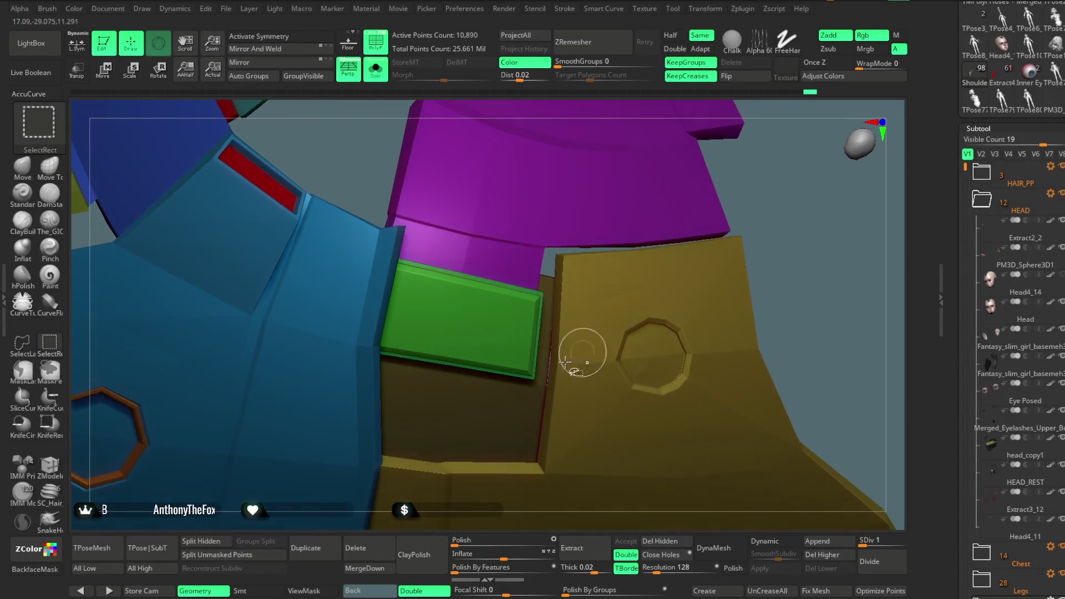
- Isolate the green strap piece, unhide all armour, and switch to the red plates subtool
{"action": "left_click", "coordinate": [531, 381], "text": "alt"}
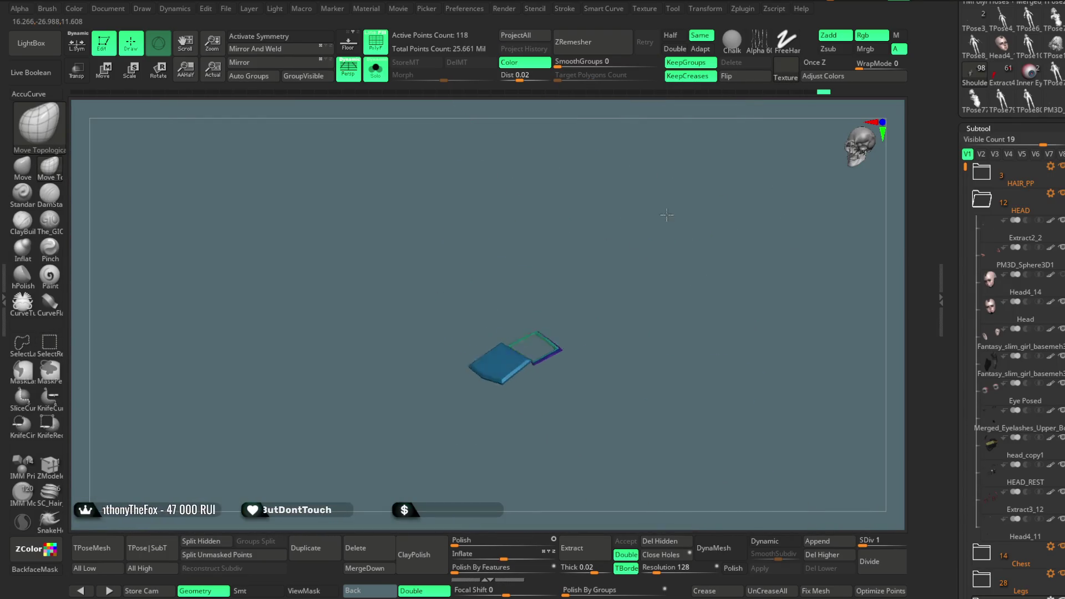
{"action": "left_click", "coordinate": [685, 255], "text": "ctrl+shift"}
{"action": "mouse_move", "coordinate": [747, 177]}
{"action": "left_mouse_down"}
{"action": "mouse_move", "coordinate": [760, 161]}
{"action": "mouse_move", "coordinate": [733, 246]}
{"action": "left_mouse_up"}
{"action": "key", "text": "Down"}
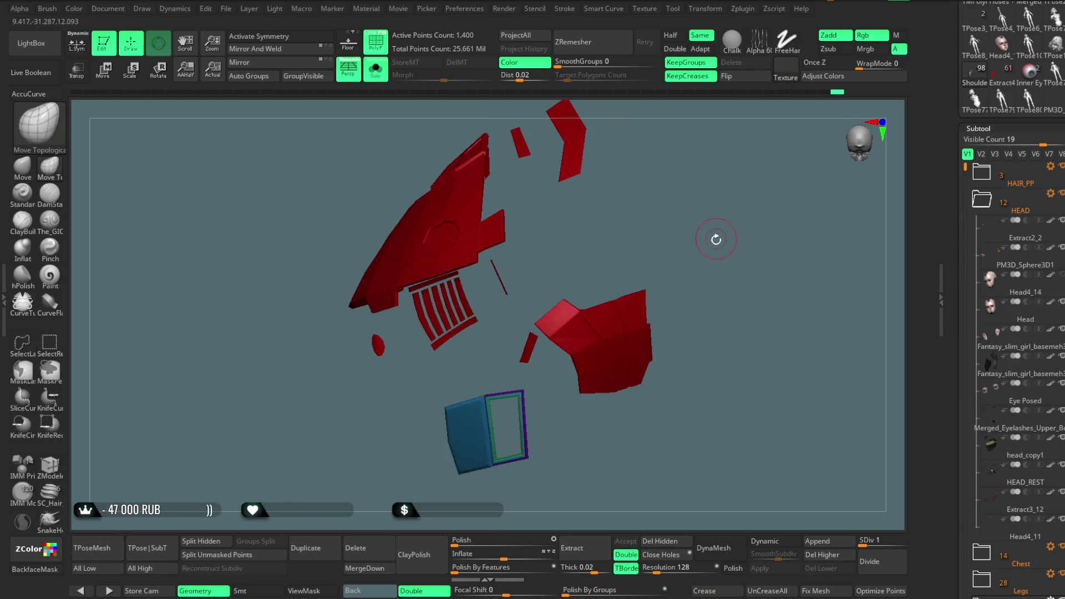
- Switch to the multi-coloured shoulder armour piece and inspect it with polygroup colours off
{"action": "scroll", "coordinate": [990, 164], "scroll_direction": "up", "scroll_amount": 5}
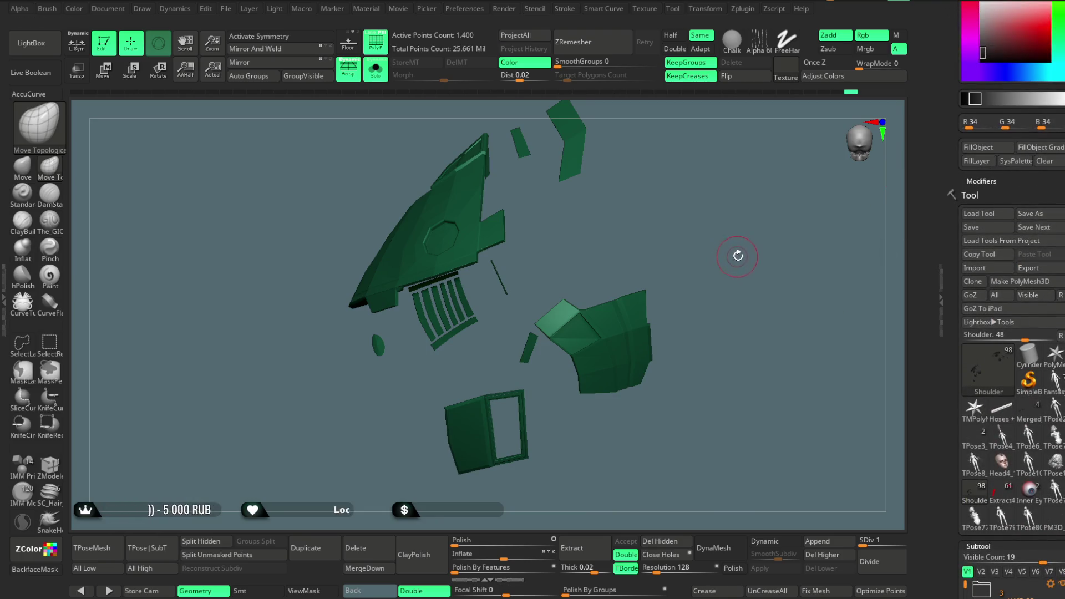
{"action": "key", "text": "Down"}
{"action": "key", "text": "shift+f"}
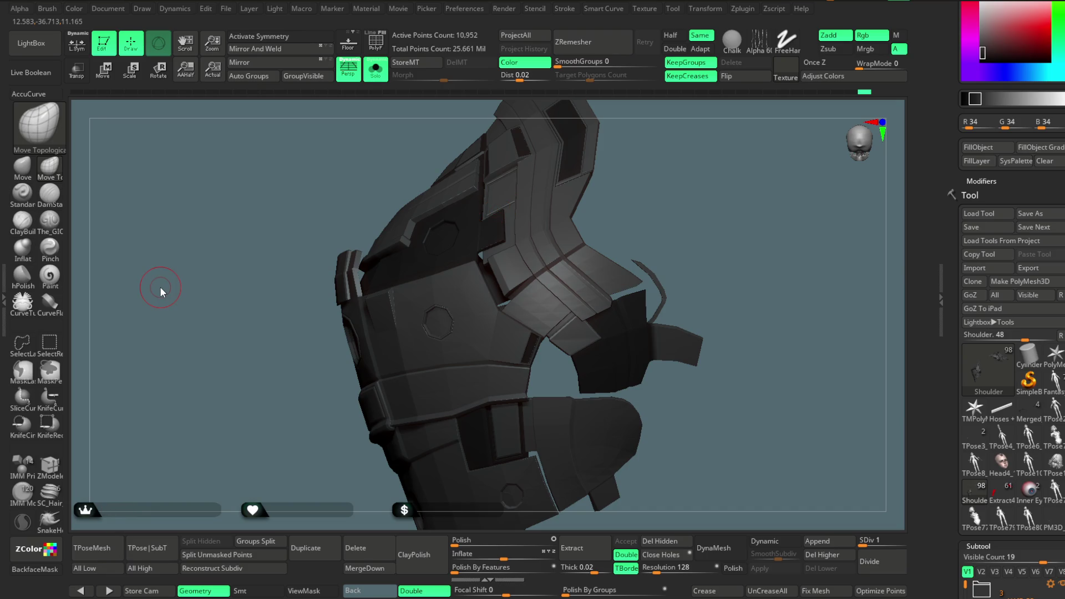
{"action": "left_click_drag", "start_coordinate": [667, 213], "coordinate": [683, 181]}
{"action": "mouse_move", "coordinate": [688, 331]}
{"action": "left_mouse_down"}
{"action": "mouse_move", "coordinate": [637, 288]}
{"action": "mouse_move", "coordinate": [656, 307]}
{"action": "mouse_move", "coordinate": [685, 288]}
{"action": "mouse_move", "coordinate": [690, 197]}
{"action": "mouse_move", "coordinate": [677, 230]}
{"action": "mouse_move", "coordinate": [688, 251]}
{"action": "mouse_move", "coordinate": [698, 175]}
{"action": "mouse_move", "coordinate": [730, 147]}
{"action": "mouse_move", "coordinate": [608, 242]}
{"action": "left_mouse_up"}
- Select the loose dark plates, check their polygroups up close, frame them, and hide colours
{"action": "left_click", "coordinate": [553, 257], "text": "alt"}
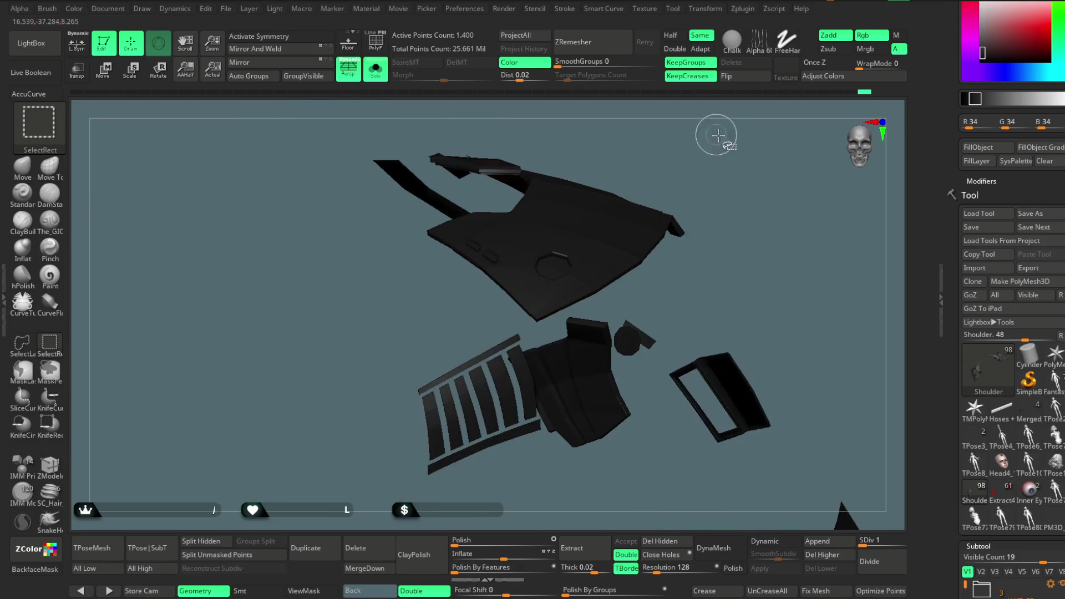
{"action": "mouse_move", "coordinate": [343, 402]}
{"action": "left_mouse_down"}
{"action": "mouse_move", "coordinate": [344, 414]}
{"action": "mouse_move", "coordinate": [369, 94]}
{"action": "left_mouse_up"}
{"action": "left_click", "coordinate": [375, 58]}
{"action": "left_click_drag", "start_coordinate": [268, 431], "coordinate": [380, 335]}
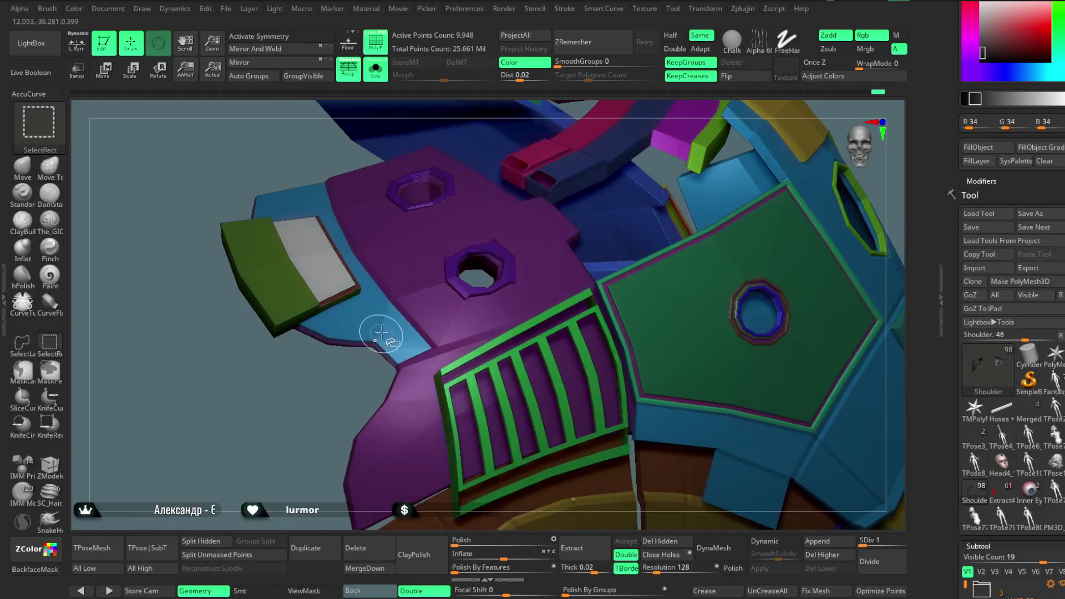
{"action": "mouse_move", "coordinate": [310, 439]}
{"action": "left_mouse_down"}
{"action": "mouse_move", "coordinate": [304, 447]}
{"action": "mouse_move", "coordinate": [309, 427]}
{"action": "mouse_move", "coordinate": [264, 452]}
{"action": "left_mouse_up"}
{"action": "key", "text": "f"}
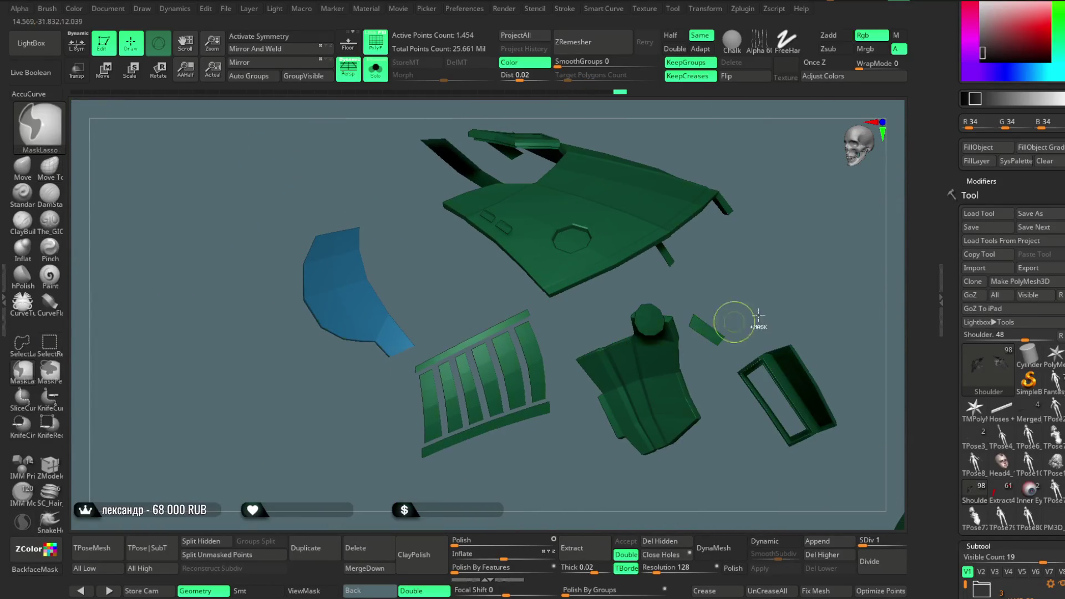
{"action": "left_click", "coordinate": [375, 47]}
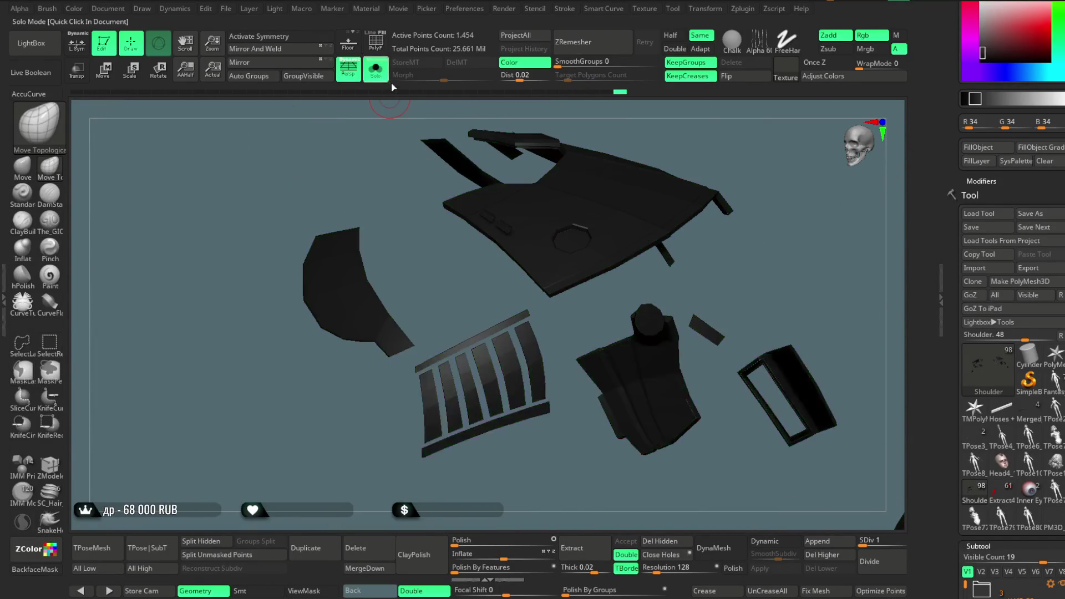
- Turn off Solo and inspect the shoulder by hiding plates and isolating the blue and green panels
{"action": "left_click", "coordinate": [376, 69]}
{"action": "mouse_move", "coordinate": [787, 190]}
{"action": "left_mouse_down"}
{"action": "mouse_move", "coordinate": [798, 184]}
{"action": "mouse_move", "coordinate": [723, 205]}
{"action": "mouse_move", "coordinate": [687, 246]}
{"action": "mouse_move", "coordinate": [676, 240]}
{"action": "mouse_move", "coordinate": [675, 263]}
{"action": "mouse_move", "coordinate": [809, 163]}
{"action": "mouse_move", "coordinate": [776, 145]}
{"action": "mouse_move", "coordinate": [760, 155]}
{"action": "mouse_move", "coordinate": [760, 172]}
{"action": "mouse_move", "coordinate": [418, 300]}
{"action": "left_mouse_up"}
{"action": "left_click_drag", "start_coordinate": [250, 179], "coordinate": [253, 154], "text": "alt"}
{"action": "left_click", "coordinate": [253, 154], "text": "ctrl+shift"}
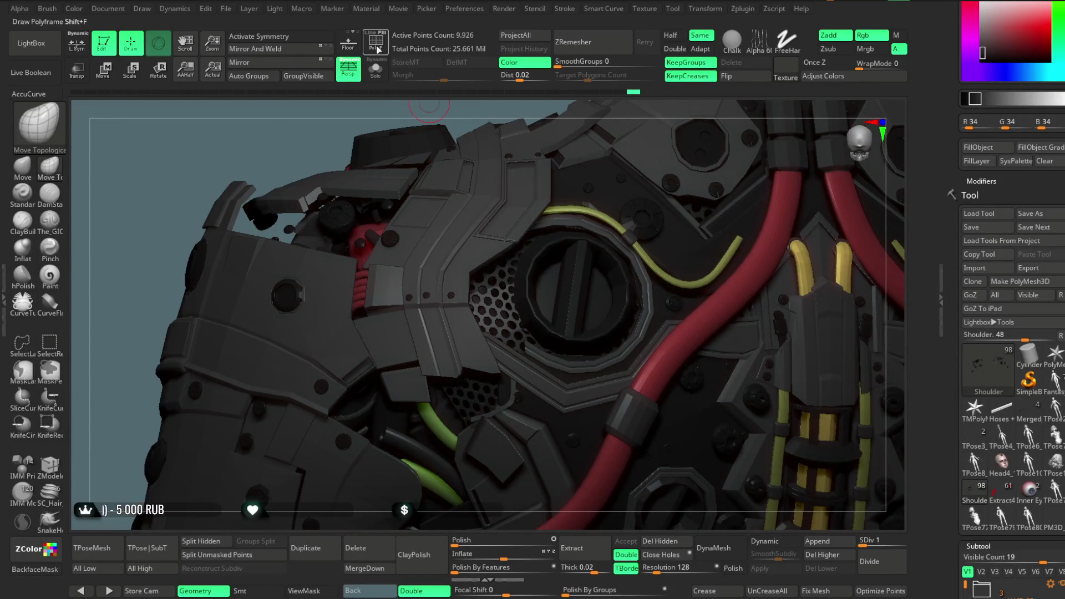
{"action": "left_click", "coordinate": [380, 50]}
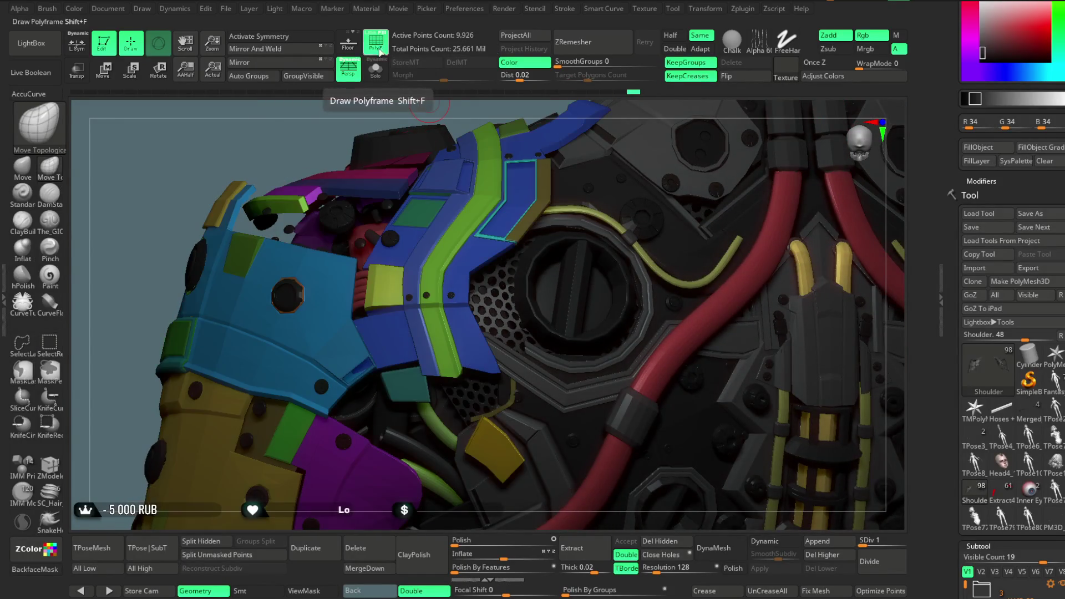
{"action": "left_click", "coordinate": [497, 370], "text": "ctrl+alt+shift"}
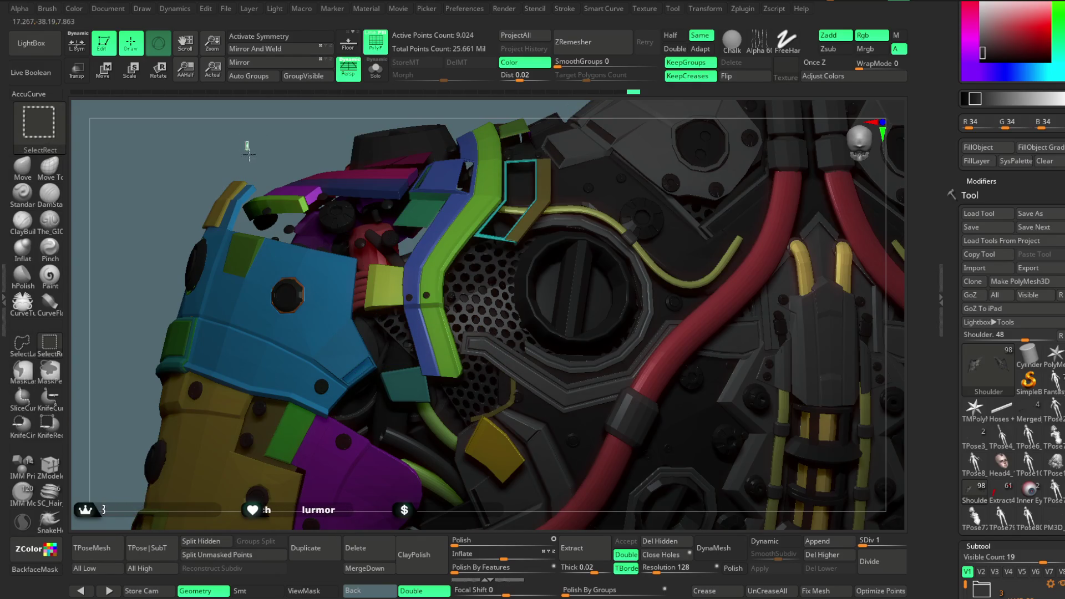
{"action": "left_click", "coordinate": [247, 153], "text": "ctrl+shift"}
{"action": "mouse_move", "coordinate": [279, 148]}
{"action": "left_mouse_down"}
{"action": "mouse_move", "coordinate": [268, 190]}
{"action": "mouse_move", "coordinate": [314, 205]}
{"action": "left_mouse_up"}
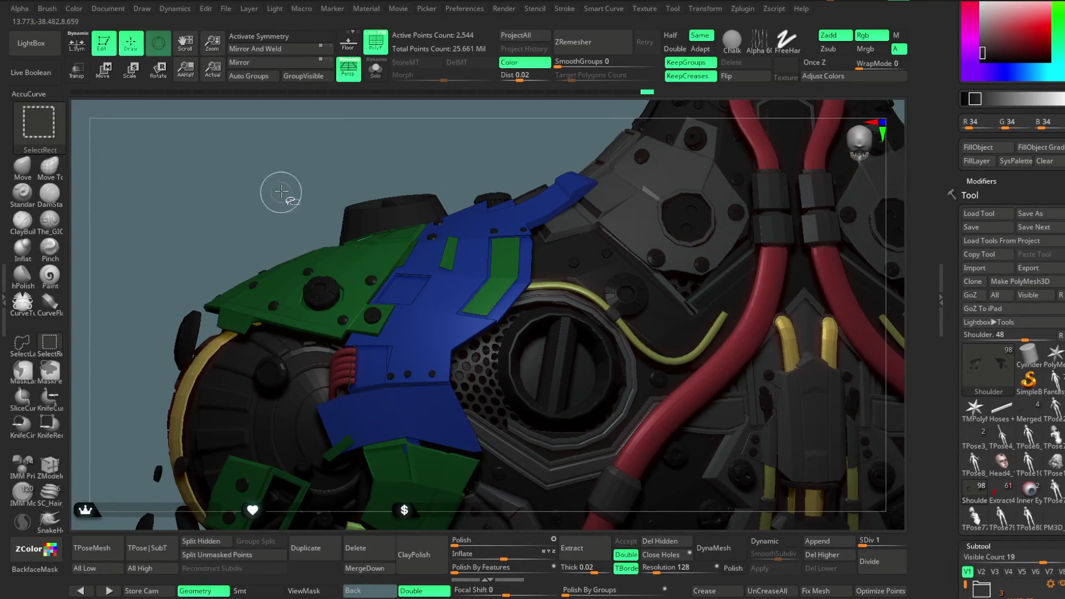
- Unhide every shoulder armour piece and zoom out over the neck and upper back
{"action": "left_click", "coordinate": [278, 190], "text": "ctrl+shift"}
{"action": "key", "text": "shift+f"}
{"action": "mouse_move", "coordinate": [518, 142]}
{"action": "left_mouse_down"}
{"action": "mouse_move", "coordinate": [444, 271]}
{"action": "mouse_move", "coordinate": [432, 205]}
{"action": "left_mouse_up"}
{"action": "left_click", "coordinate": [431, 204], "text": "ctrl+shift"}
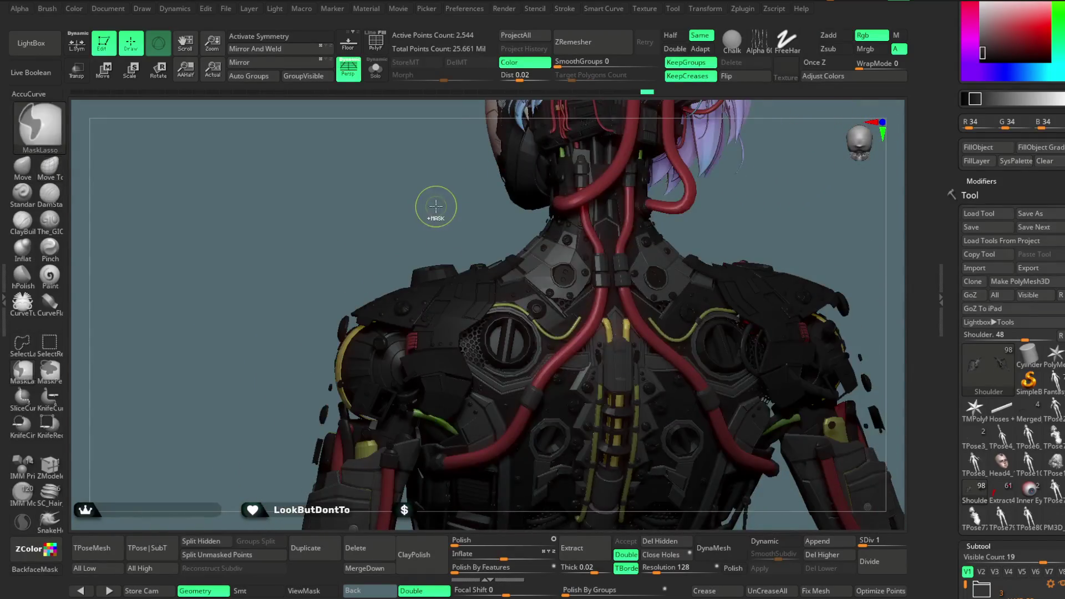
{"action": "left_click", "coordinate": [380, 49]}
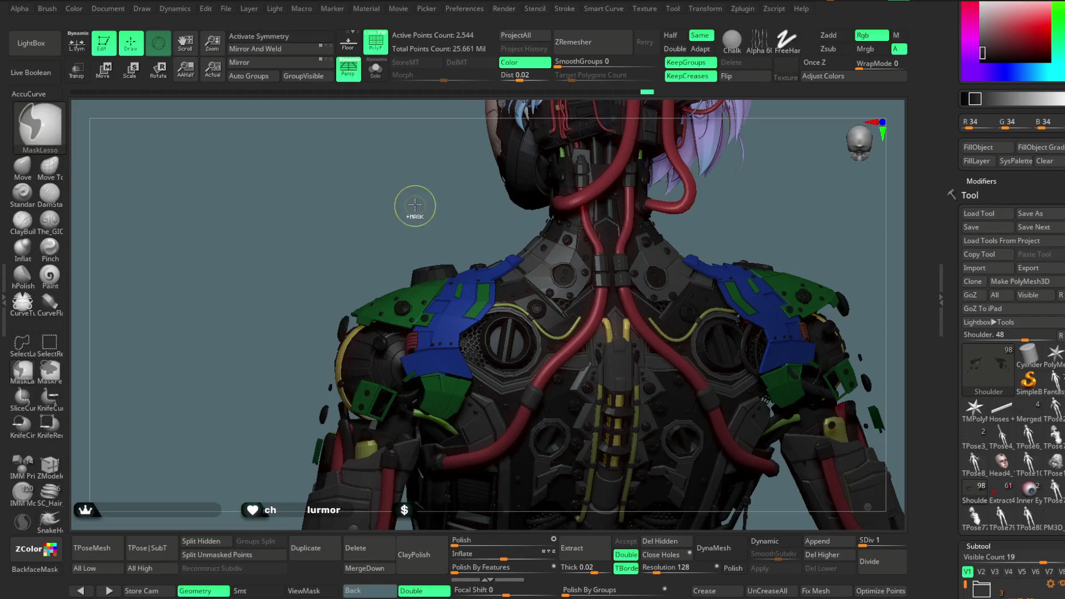
{"action": "left_click", "coordinate": [427, 176], "text": "ctrl+shift"}
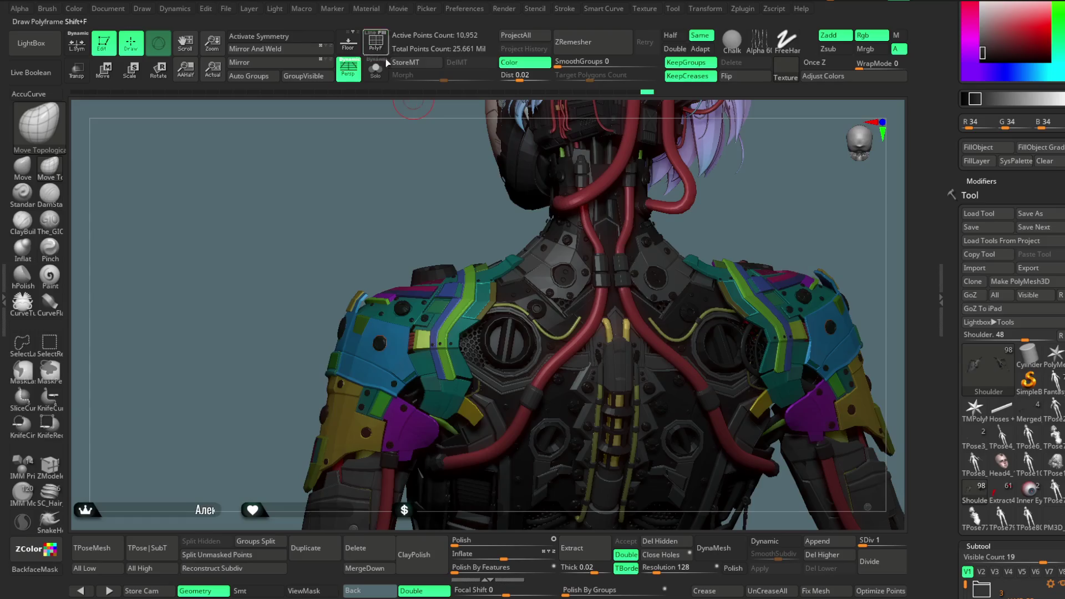
{"action": "left_click", "coordinate": [385, 55]}
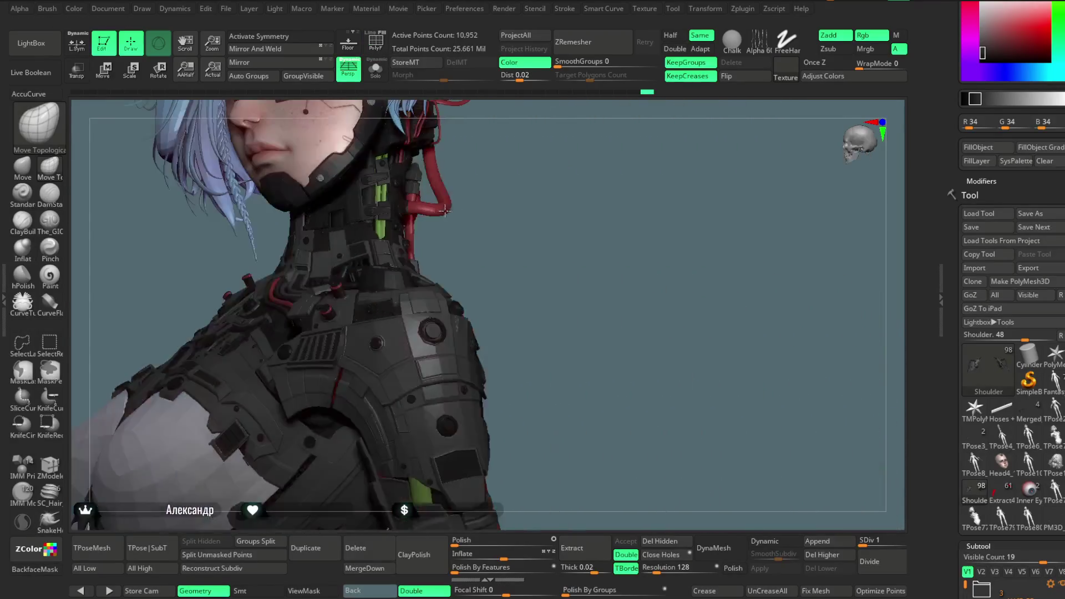
- Turn on PolyF, solo the shoulder armour, and pick ZModeler zoomed onto the purple plate
{"action": "mouse_move", "coordinate": [480, 199]}
{"action": "left_mouse_down"}
{"action": "mouse_move", "coordinate": [696, 200]}
{"action": "mouse_move", "coordinate": [661, 181]}
{"action": "mouse_move", "coordinate": [665, 282]}
{"action": "mouse_move", "coordinate": [724, 116]}
{"action": "mouse_move", "coordinate": [732, 135]}
{"action": "mouse_move", "coordinate": [716, 167]}
{"action": "mouse_move", "coordinate": [712, 266]}
{"action": "left_mouse_up"}
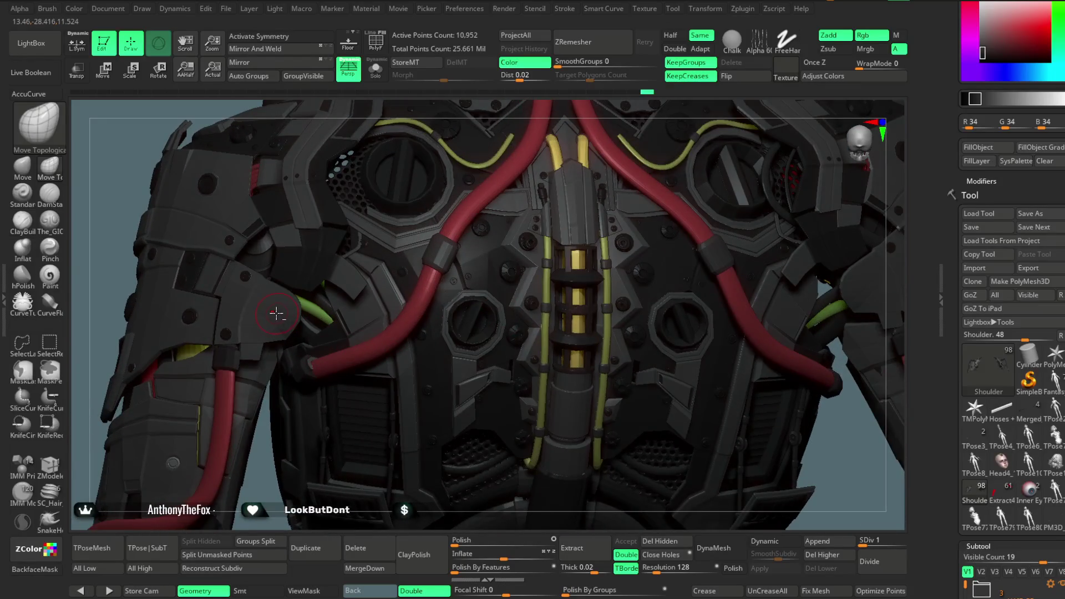
{"action": "key", "text": "shift+f"}
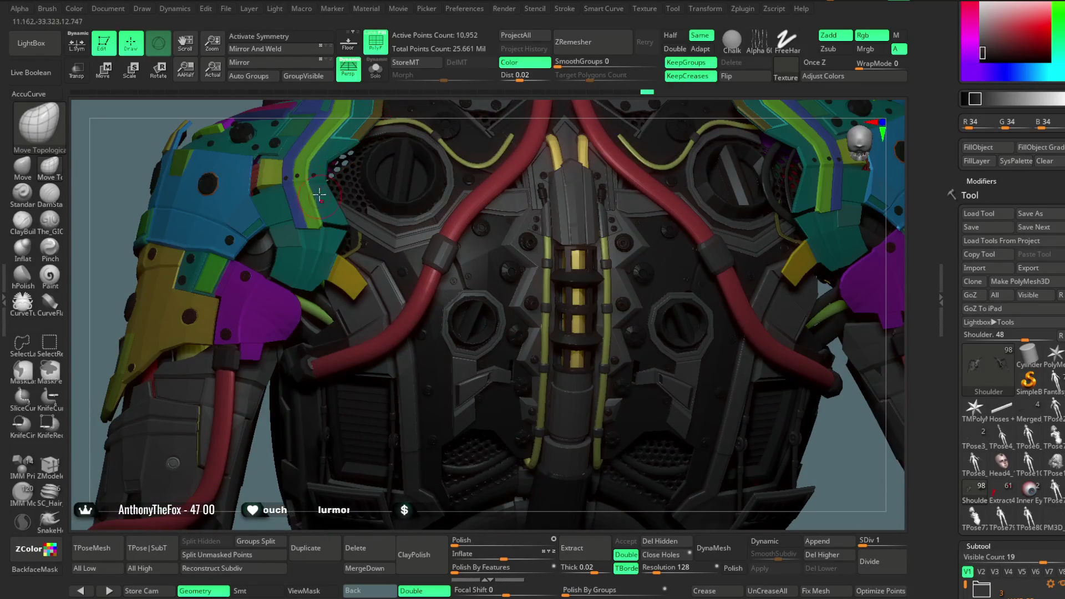
{"action": "left_click", "coordinate": [376, 71]}
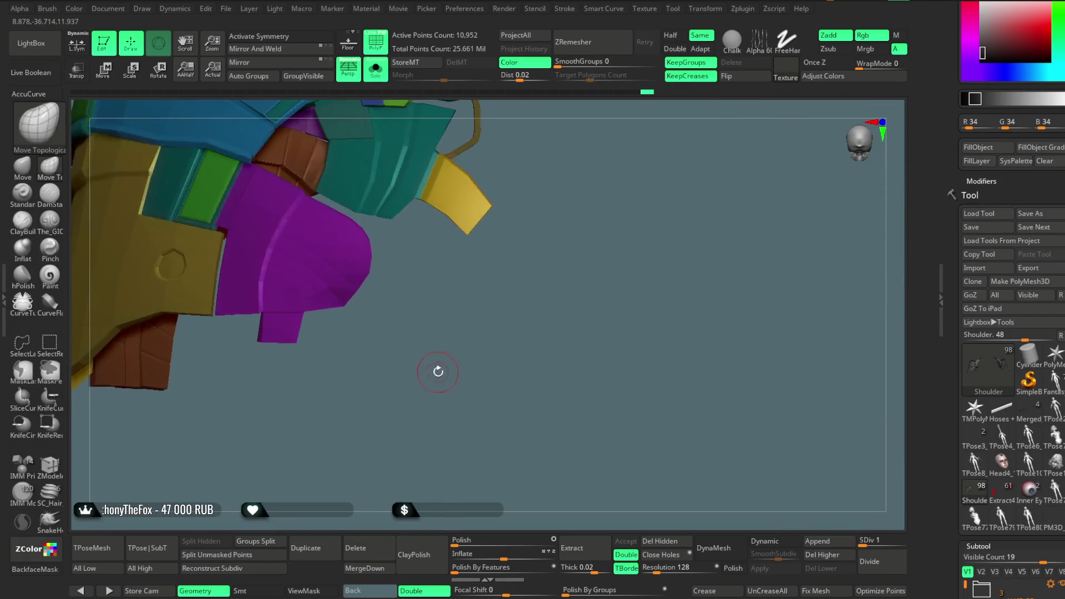
{"action": "left_click_drag", "start_coordinate": [436, 413], "coordinate": [436, 376]}
{"action": "mouse_move", "coordinate": [434, 339]}
{"action": "left_mouse_down"}
{"action": "mouse_move", "coordinate": [446, 318]}
{"action": "mouse_move", "coordinate": [447, 328]}
{"action": "left_mouse_up"}
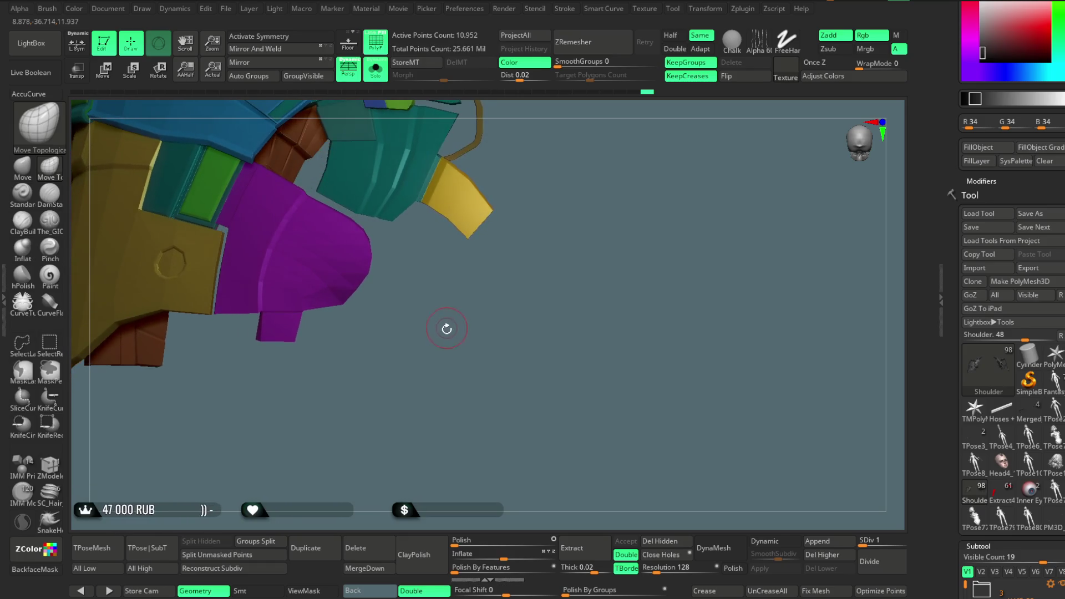
{"action": "left_click", "coordinate": [54, 476]}
{"action": "left_click_drag", "start_coordinate": [392, 351], "coordinate": [229, 358], "text": "alt"}
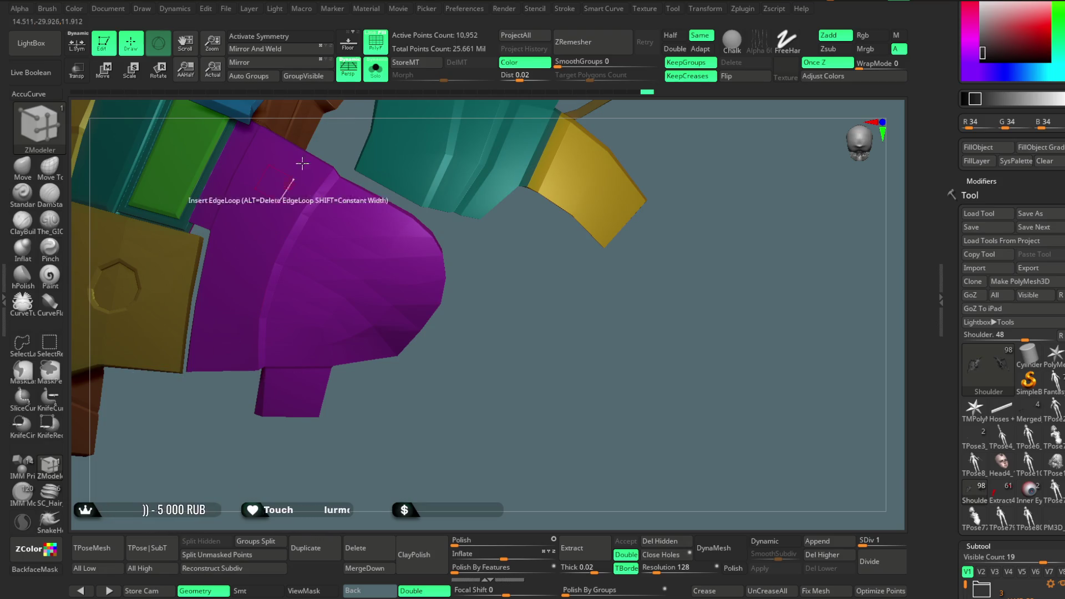
- Show the wireframe and turn a strip of purple plate faces into a new polygroup
{"action": "left_click", "coordinate": [371, 40]}
{"action": "mouse_move", "coordinate": [488, 261]}
{"action": "left_mouse_down", "text": "alt"}
{"action": "mouse_move", "coordinate": [493, 320]}
{"action": "mouse_move", "coordinate": [511, 299]}
{"action": "mouse_move", "coordinate": [476, 274]}
{"action": "left_mouse_up", "text": "alt"}
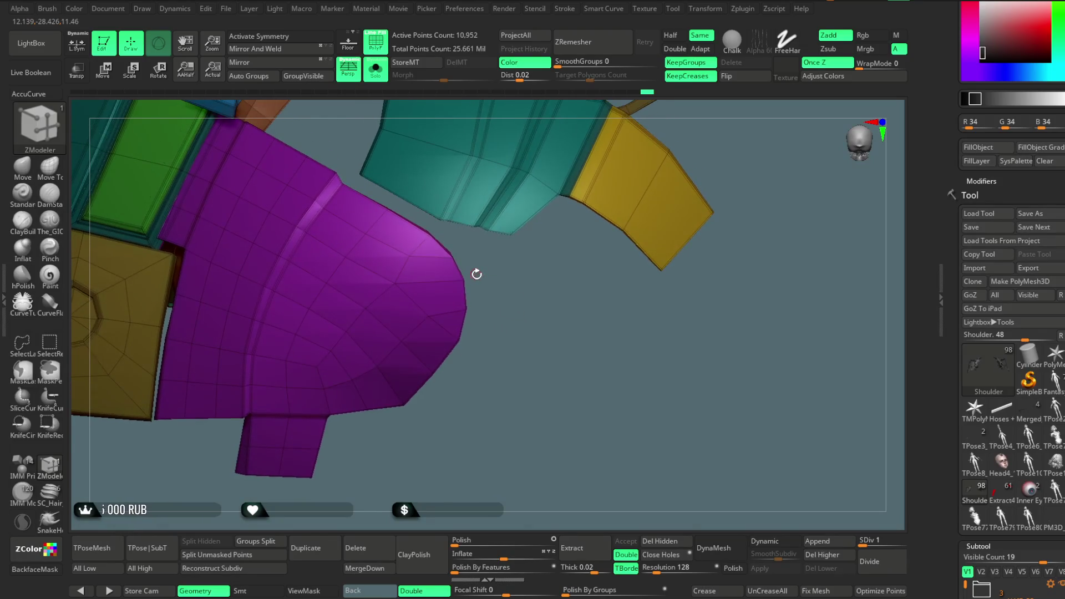
{"action": "mouse_move", "coordinate": [309, 176]}
{"action": "left_mouse_down"}
{"action": "mouse_move", "coordinate": [252, 289]}
{"action": "mouse_move", "coordinate": [233, 396]}
{"action": "mouse_move", "coordinate": [262, 191]}
{"action": "mouse_move", "coordinate": [189, 333]}
{"action": "left_mouse_up"}
{"action": "right_click_drag", "start_coordinate": [182, 395], "coordinate": [312, 208]}
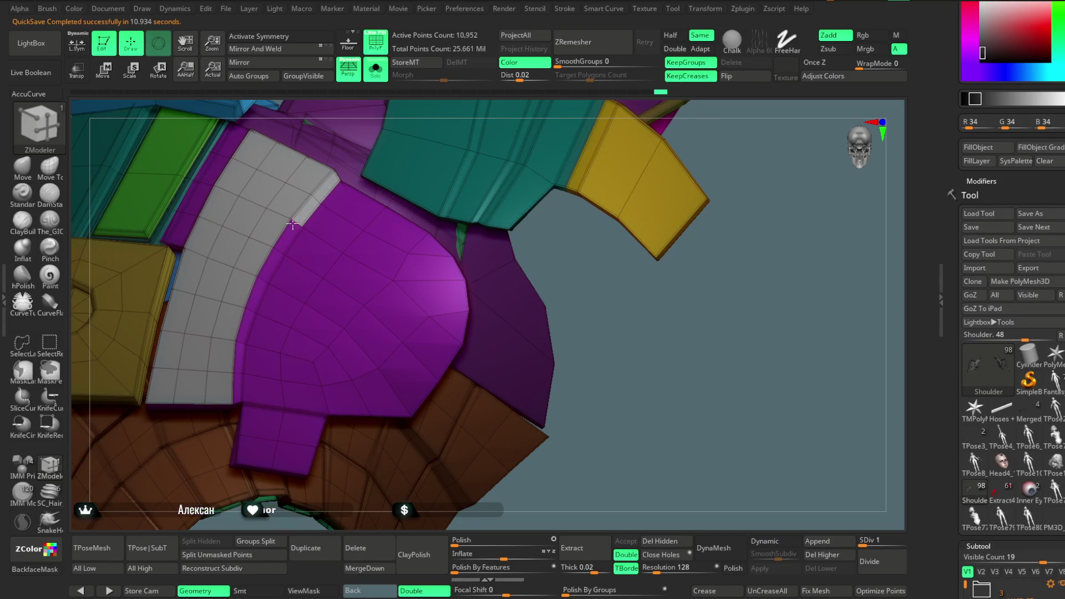
{"action": "mouse_move", "coordinate": [691, 405]}
{"action": "right_mouse_down"}
{"action": "mouse_move", "coordinate": [518, 383]}
{"action": "mouse_move", "coordinate": [537, 390]}
{"action": "mouse_move", "coordinate": [654, 310]}
{"action": "right_mouse_up"}
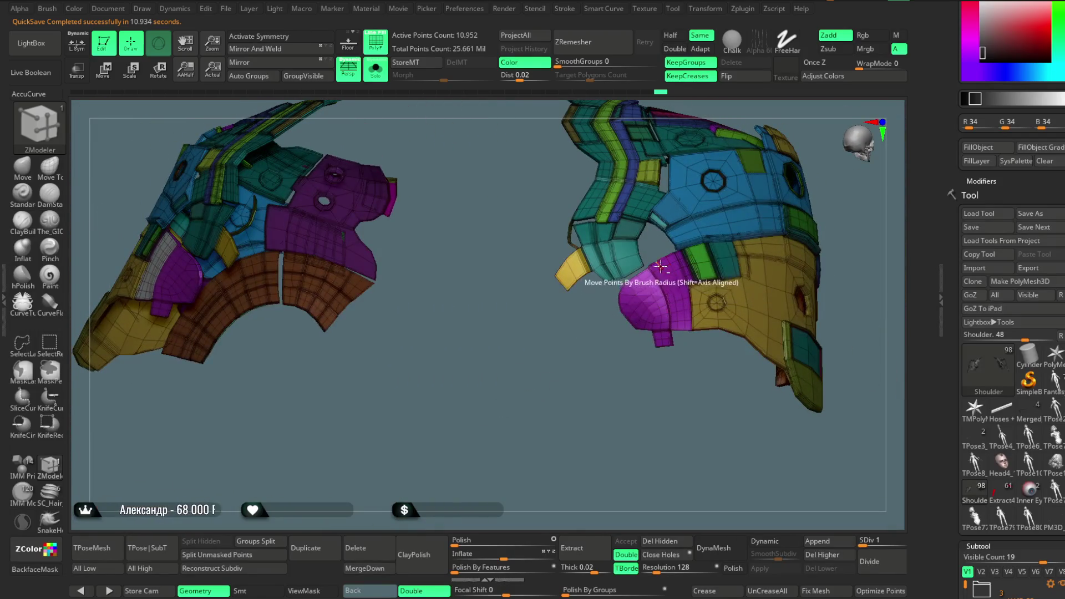
{"action": "mouse_move", "coordinate": [656, 272]}
{"action": "right_mouse_down", "text": "ctrl"}
{"action": "mouse_move", "coordinate": [611, 376]}
{"action": "mouse_move", "coordinate": [662, 466]}
{"action": "right_mouse_up", "text": "ctrl"}
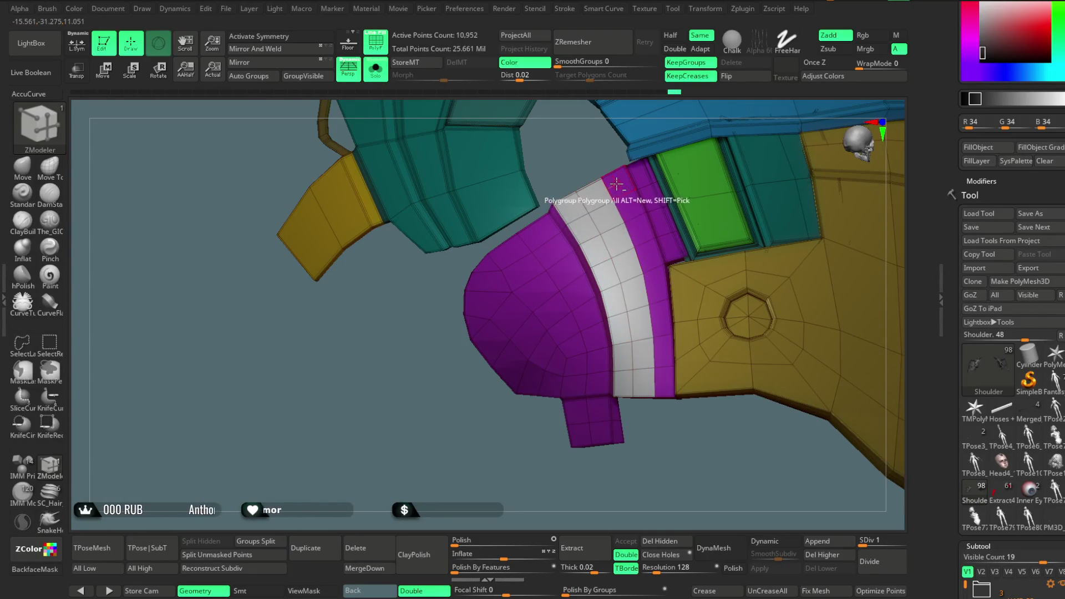
{"action": "mouse_move", "coordinate": [652, 447]}
{"action": "right_mouse_down"}
{"action": "mouse_move", "coordinate": [513, 492]}
{"action": "mouse_move", "coordinate": [534, 236]}
{"action": "right_mouse_up"}
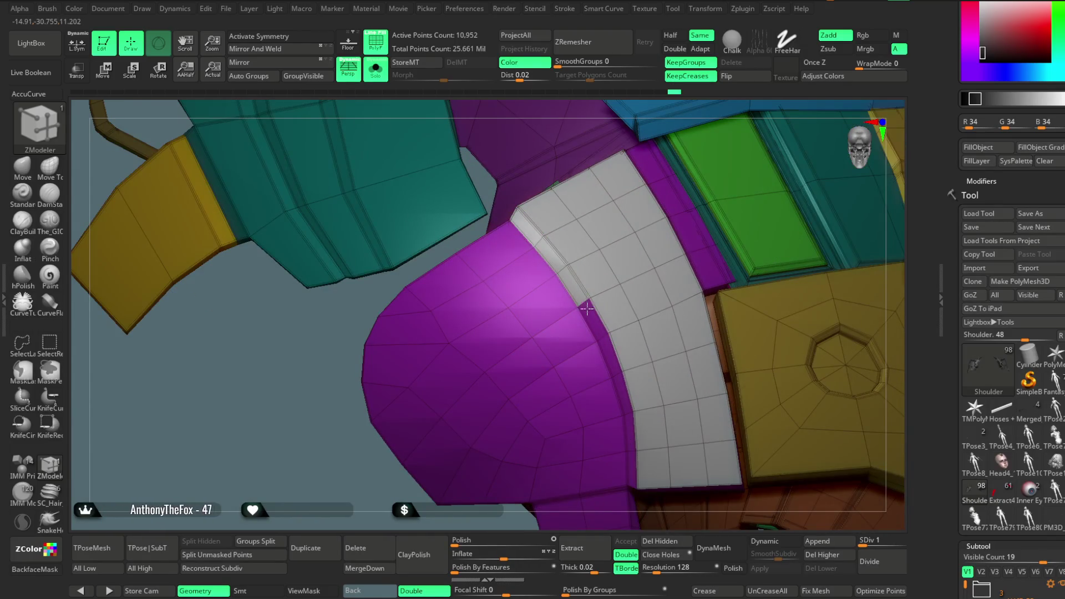
{"action": "right_click_drag", "start_coordinate": [773, 156], "coordinate": [768, 110]}
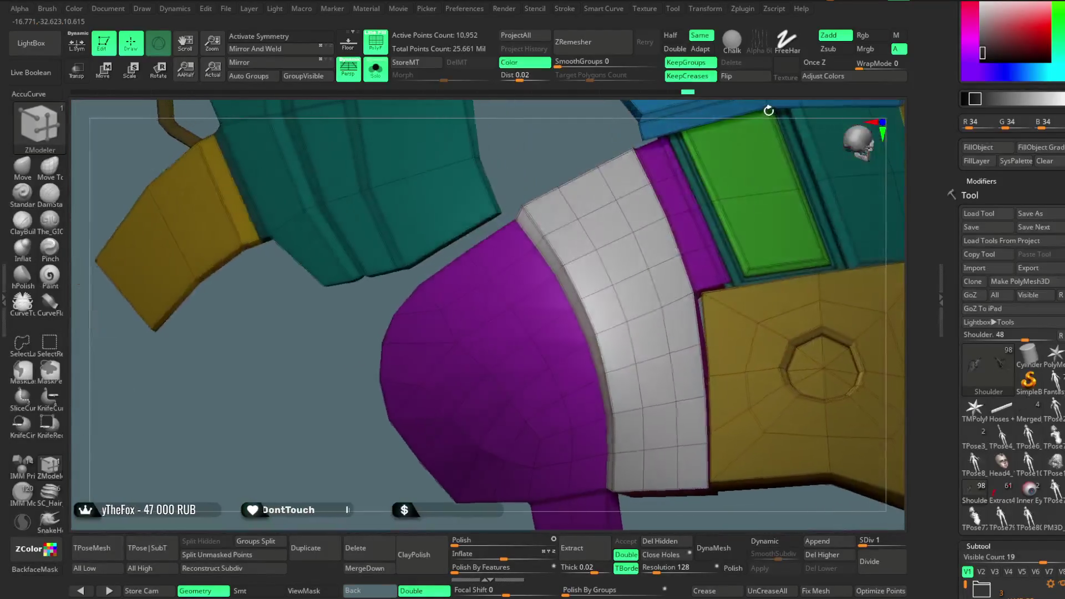
{"action": "mouse_move", "coordinate": [321, 440]}
{"action": "right_mouse_down"}
{"action": "mouse_move", "coordinate": [373, 418]}
{"action": "mouse_move", "coordinate": [409, 334]}
{"action": "mouse_move", "coordinate": [482, 347]}
{"action": "mouse_move", "coordinate": [458, 330]}
{"action": "mouse_move", "coordinate": [492, 335]}
{"action": "mouse_move", "coordinate": [485, 321]}
{"action": "mouse_move", "coordinate": [537, 280]}
{"action": "mouse_move", "coordinate": [488, 259]}
{"action": "right_mouse_up"}
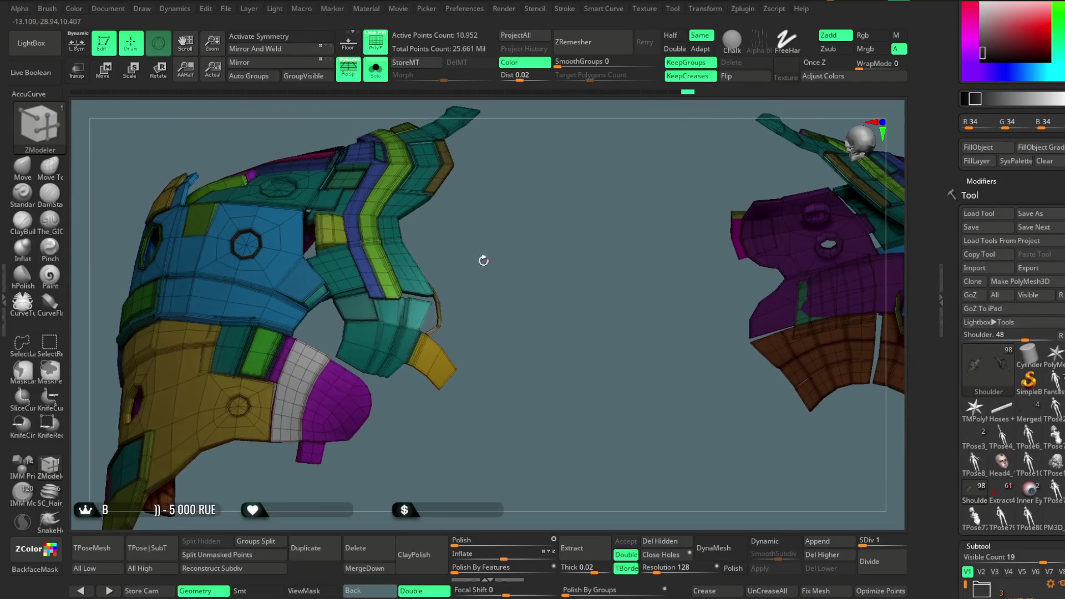
- Hide the white strip, invert visibility to the teal pieces, then undo to restore them
{"action": "key", "text": "ctrl+shift"}
{"action": "left_click", "coordinate": [299, 355], "text": "ctrl+alt+shift"}
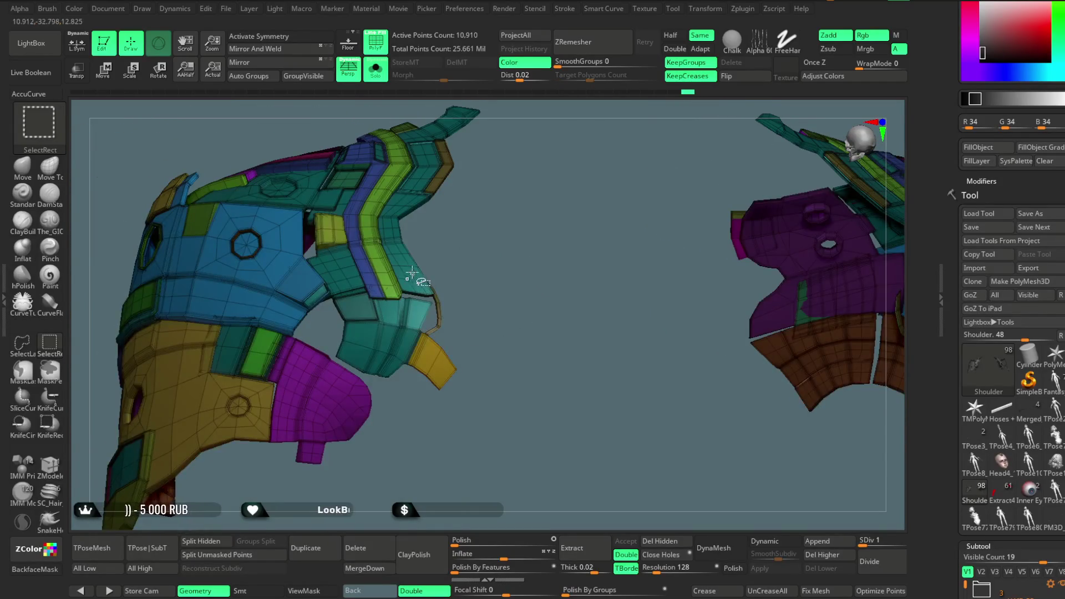
{"action": "left_click_drag", "start_coordinate": [491, 232], "coordinate": [527, 247], "text": "ctrl+shift"}
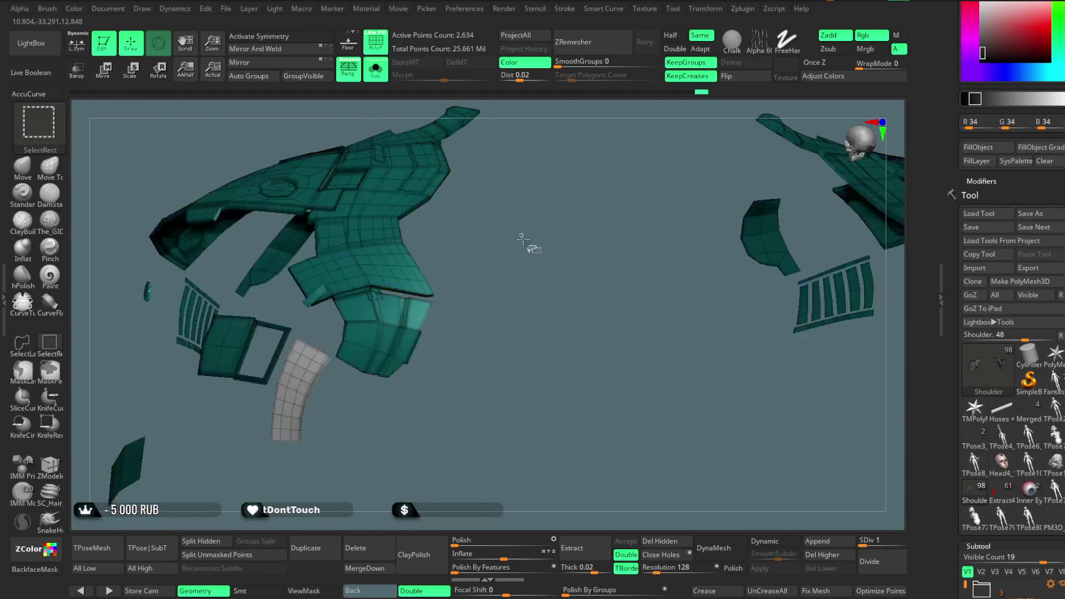
{"action": "mouse_move", "coordinate": [515, 298]}
{"action": "left_mouse_down"}
{"action": "mouse_move", "coordinate": [483, 257]}
{"action": "mouse_move", "coordinate": [490, 238]}
{"action": "mouse_move", "coordinate": [605, 267]}
{"action": "left_mouse_up"}
{"action": "key", "text": "ctrl+z"}
{"action": "key", "text": "ctrl+z"}
{"action": "key", "text": "ctrl+z"}
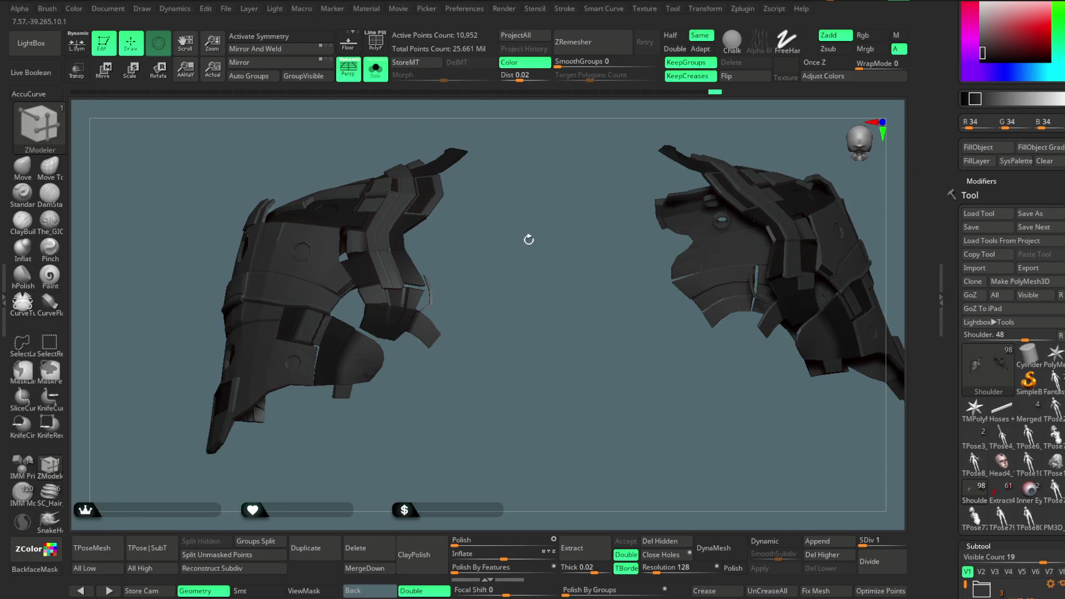
{"action": "key", "text": "ctrl+shift+z"}
{"action": "key", "text": "ctrl+shift+z"}
{"action": "key", "text": "ctrl+shift+z"}
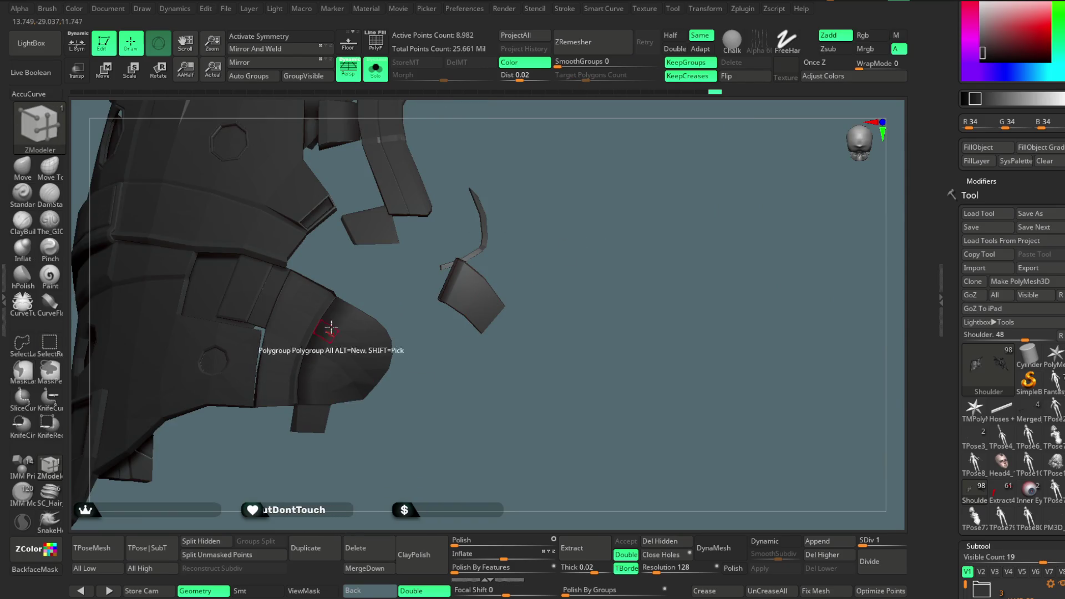
- Step back and forth through the undo history and turn on polygroup colours
{"action": "key", "text": "ctrl+z"}
{"action": "key", "text": "ctrl+z"}
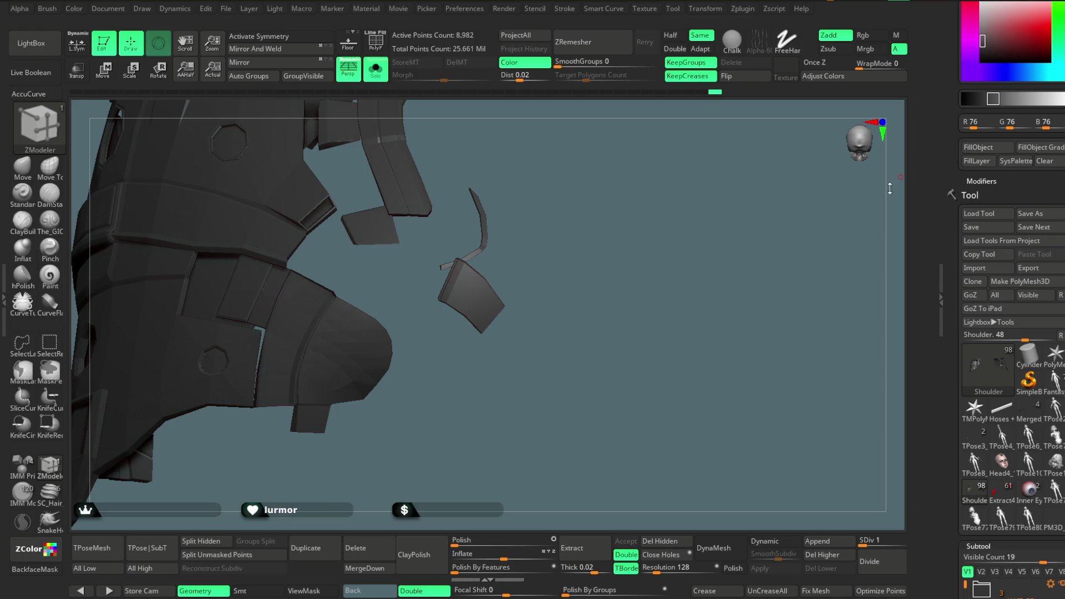
{"action": "key", "text": "ctrl+shift+z"}
{"action": "key", "text": "ctrl+shift+z"}
{"action": "key", "text": "ctrl+z"}
{"action": "key", "text": "ctrl+z"}
{"action": "key", "text": "ctrl+z"}
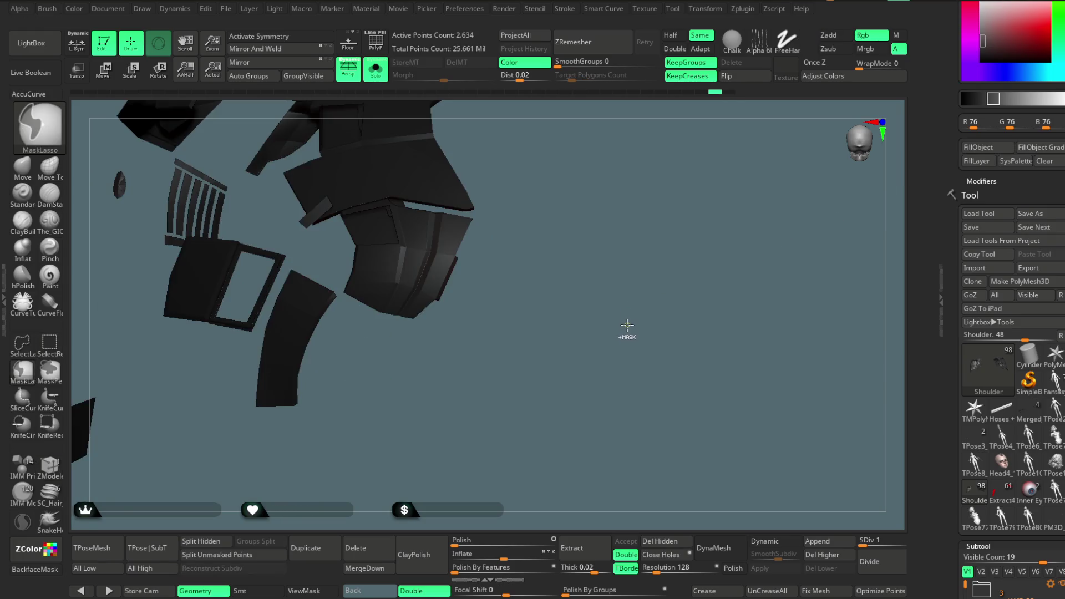
{"action": "key", "text": "ctrl+z"}
{"action": "key", "text": "ctrl+z"}
{"action": "key", "text": "ctrl+z"}
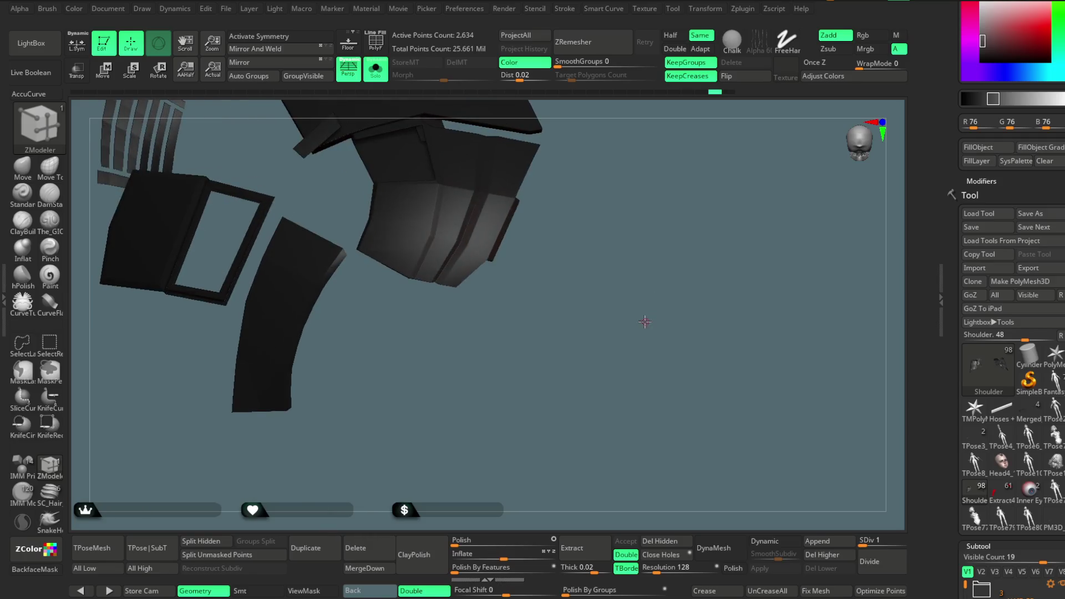
{"action": "key", "text": "ctrl+z"}
{"action": "key", "text": "ctrl+z"}
{"action": "key", "text": "ctrl+z"}
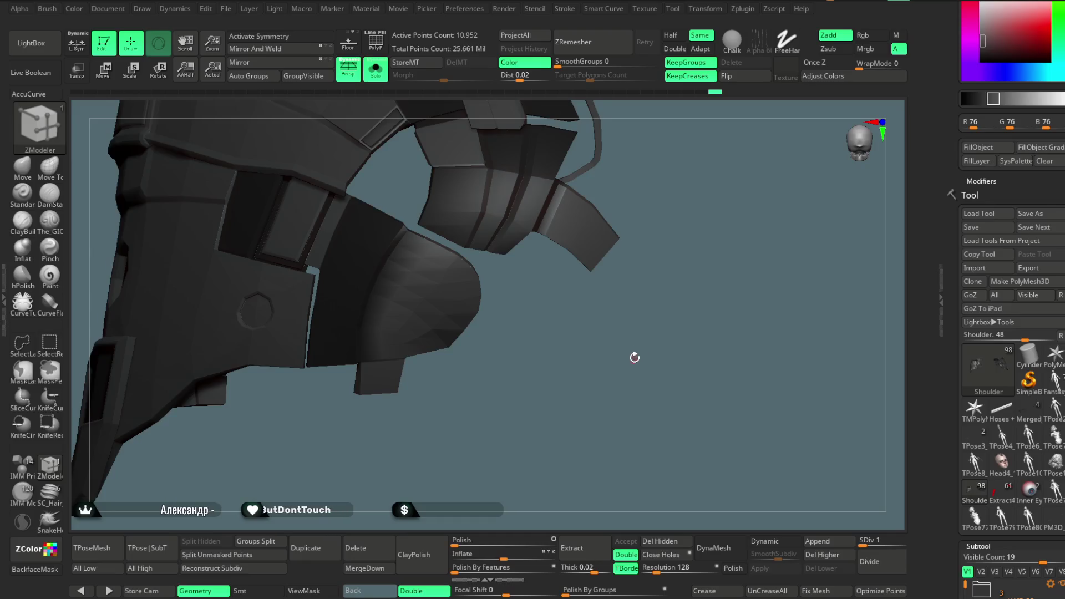
{"action": "key", "text": "ctrl+z"}
{"action": "key", "text": "ctrl+z"}
{"action": "key", "text": "ctrl+z"}
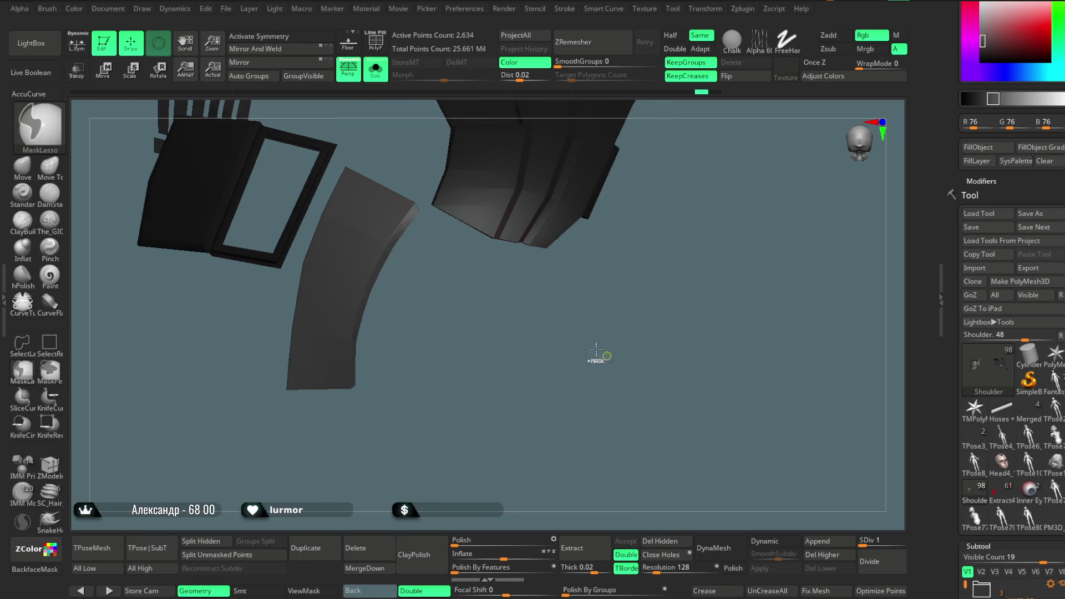
{"action": "key", "text": "shift+f"}
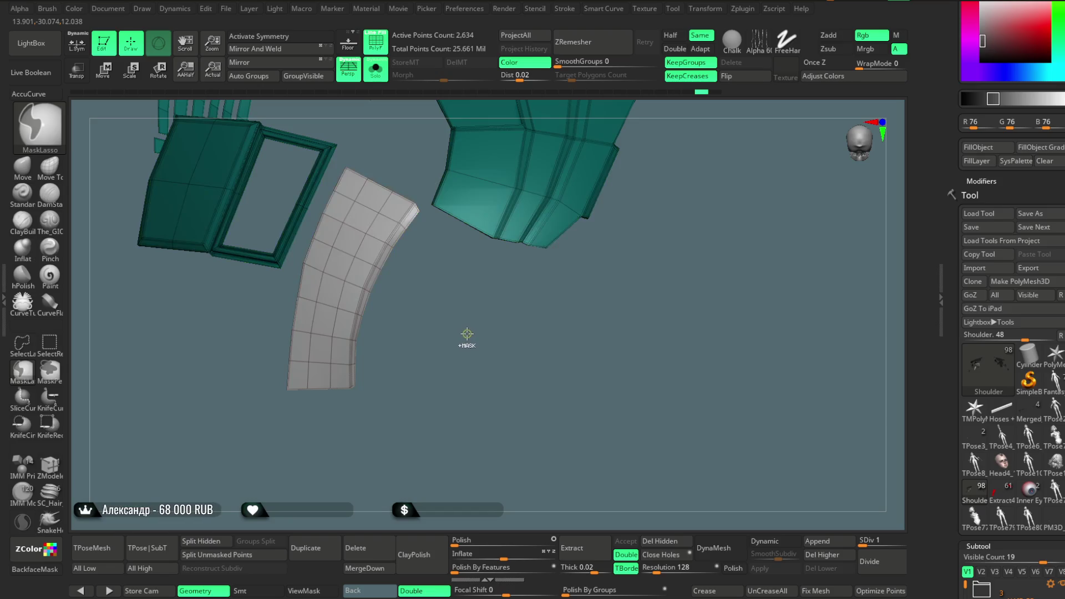
{"action": "key", "text": "ctrl+z"}
{"action": "key", "text": "ctrl+z"}
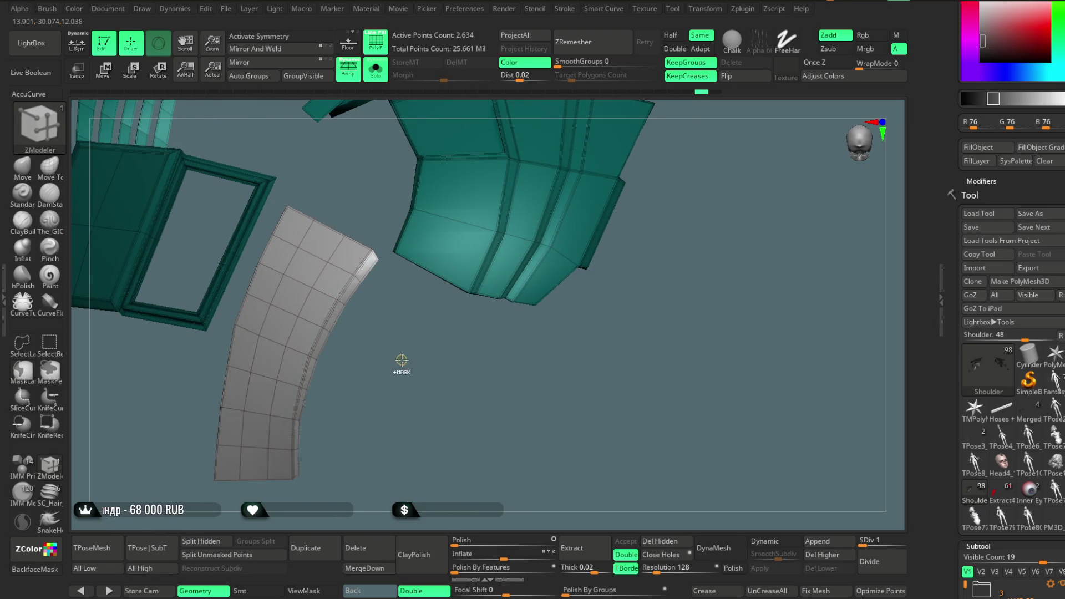
{"action": "key", "text": "ctrl+z"}
{"action": "key", "text": "ctrl+z"}
{"action": "key", "text": "ctrl+z"}
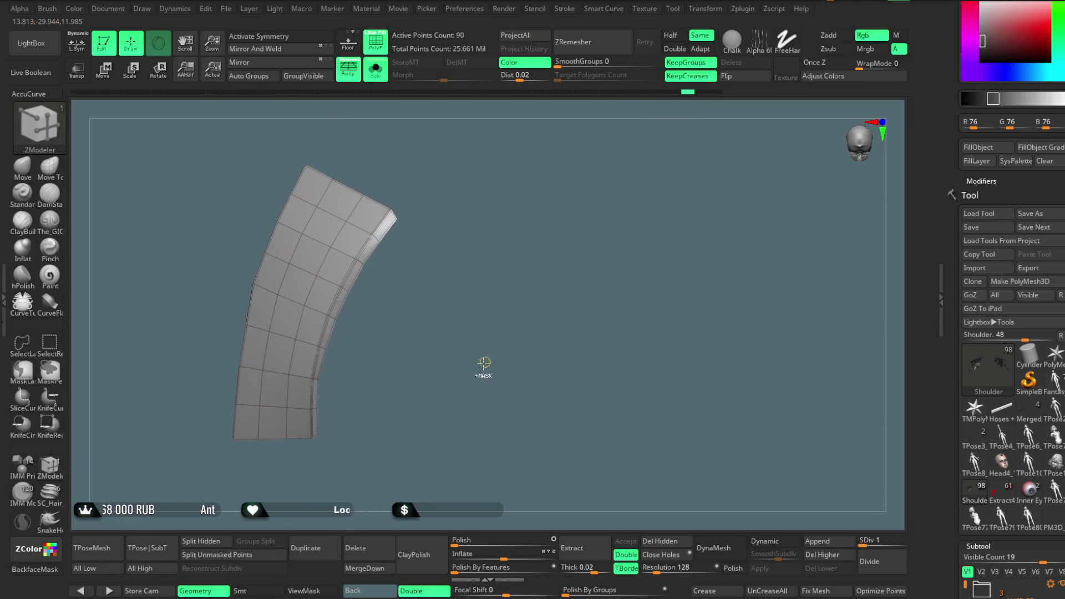
{"action": "key", "text": "ctrl+z"}
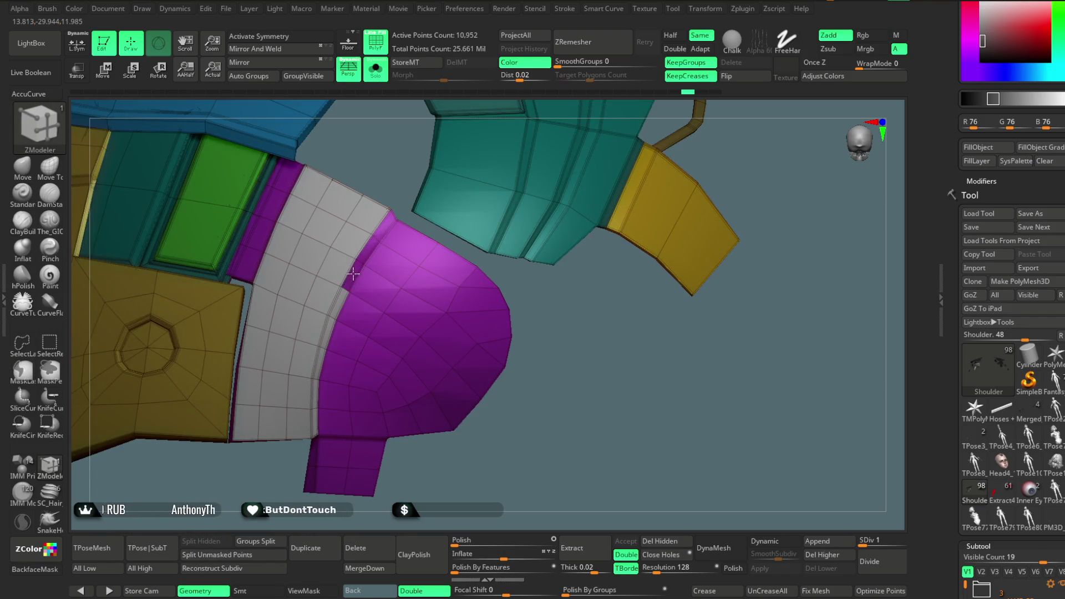
- Frame both shoulder-pad halves and select the teal shoulder pieces subtool
{"action": "mouse_move", "coordinate": [529, 447]}
{"action": "left_mouse_down"}
{"action": "mouse_move", "coordinate": [351, 423]}
{"action": "mouse_move", "coordinate": [475, 388]}
{"action": "mouse_move", "coordinate": [538, 397]}
{"action": "mouse_move", "coordinate": [693, 183]}
{"action": "mouse_move", "coordinate": [715, 287]}
{"action": "mouse_move", "coordinate": [515, 399]}
{"action": "mouse_move", "coordinate": [504, 427]}
{"action": "mouse_move", "coordinate": [519, 380]}
{"action": "left_mouse_up"}
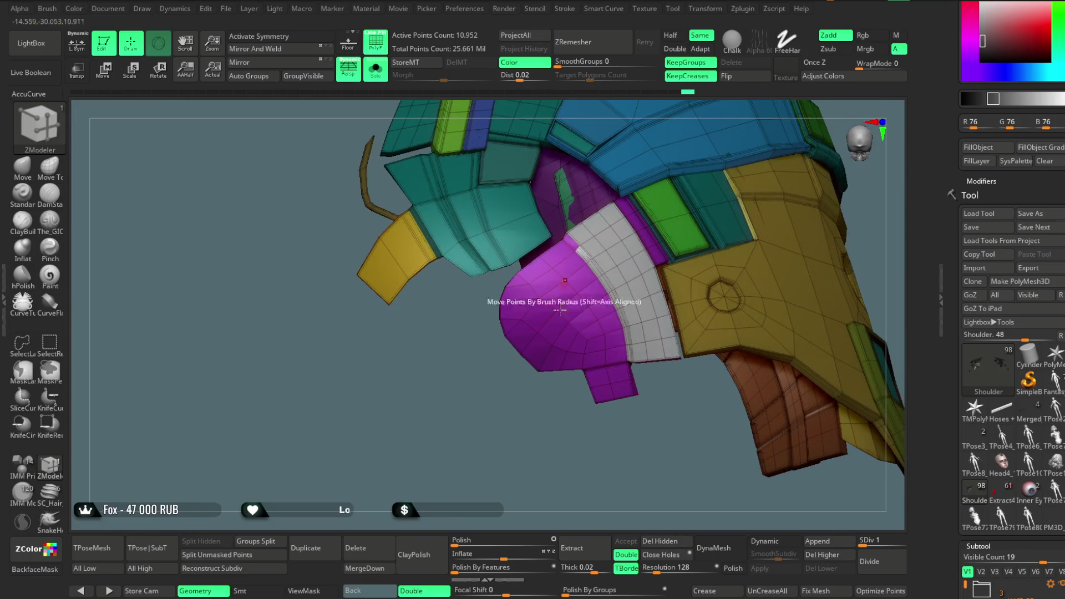
{"action": "left_click_drag", "start_coordinate": [562, 294], "coordinate": [559, 432]}
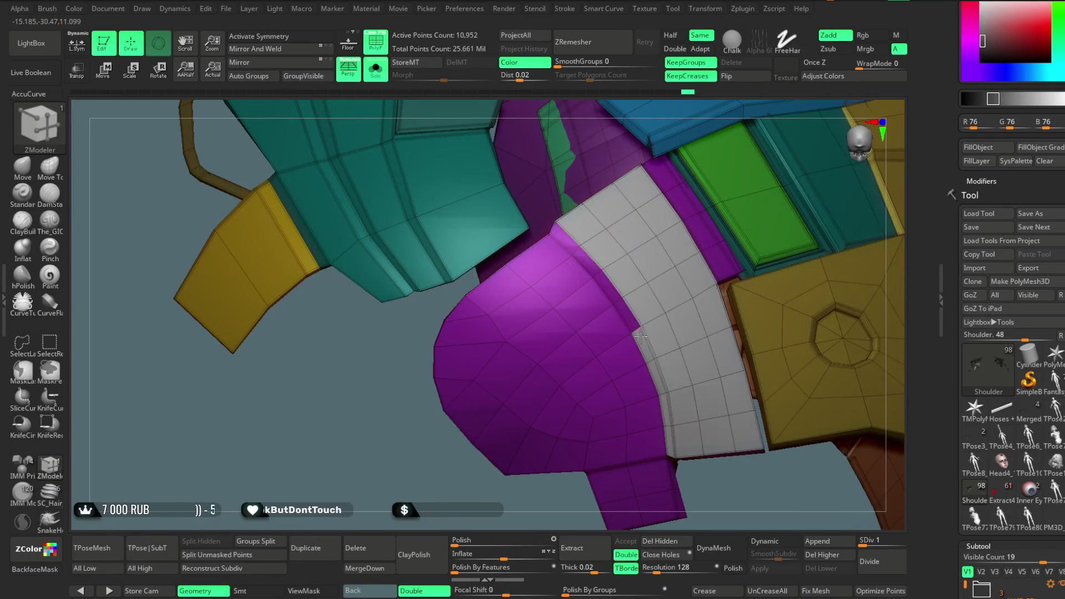
{"action": "mouse_move", "coordinate": [671, 438]}
{"action": "left_mouse_down"}
{"action": "mouse_move", "coordinate": [571, 434]}
{"action": "mouse_move", "coordinate": [551, 381]}
{"action": "mouse_move", "coordinate": [567, 329]}
{"action": "mouse_move", "coordinate": [644, 333]}
{"action": "mouse_move", "coordinate": [670, 302]}
{"action": "mouse_move", "coordinate": [649, 333]}
{"action": "mouse_move", "coordinate": [607, 220]}
{"action": "left_mouse_up"}
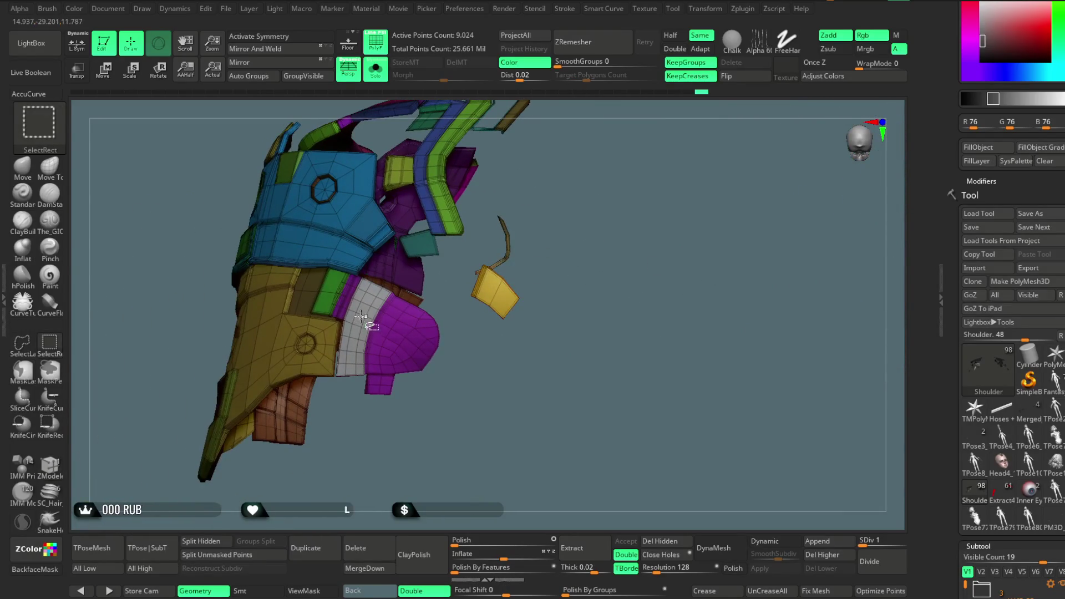
{"action": "key", "text": "Down"}
{"action": "left_click_drag", "start_coordinate": [639, 273], "coordinate": [585, 307]}
{"action": "key", "text": "ctrl"}
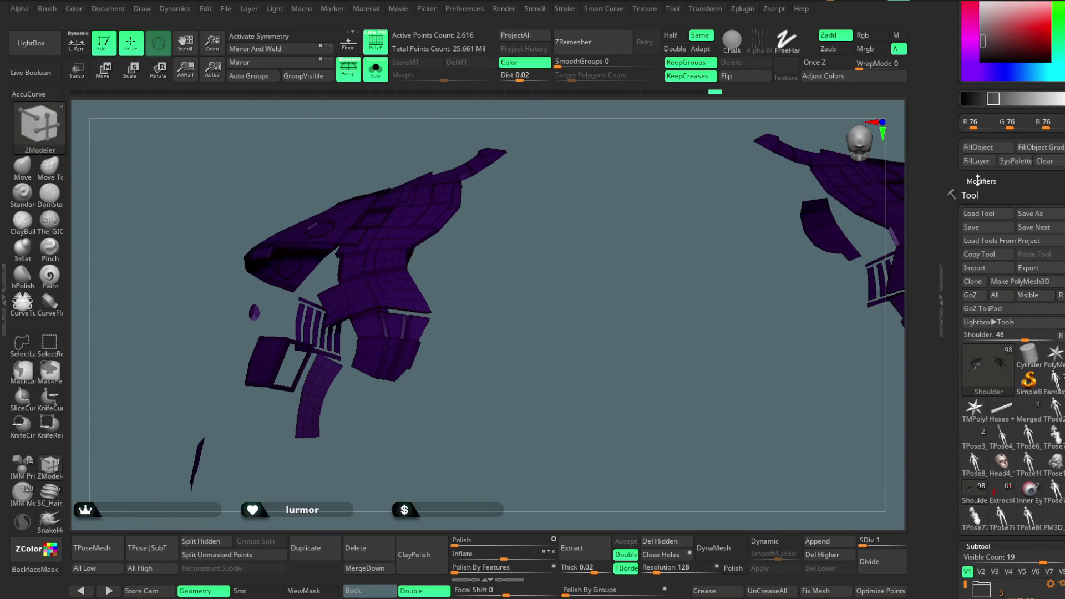
- Turn off PolyF, toggle the mask, and unhide all the shoulder armour pieces
{"action": "key", "text": "shift+f"}
{"action": "left_click", "coordinate": [517, 275], "text": "ctrl"}
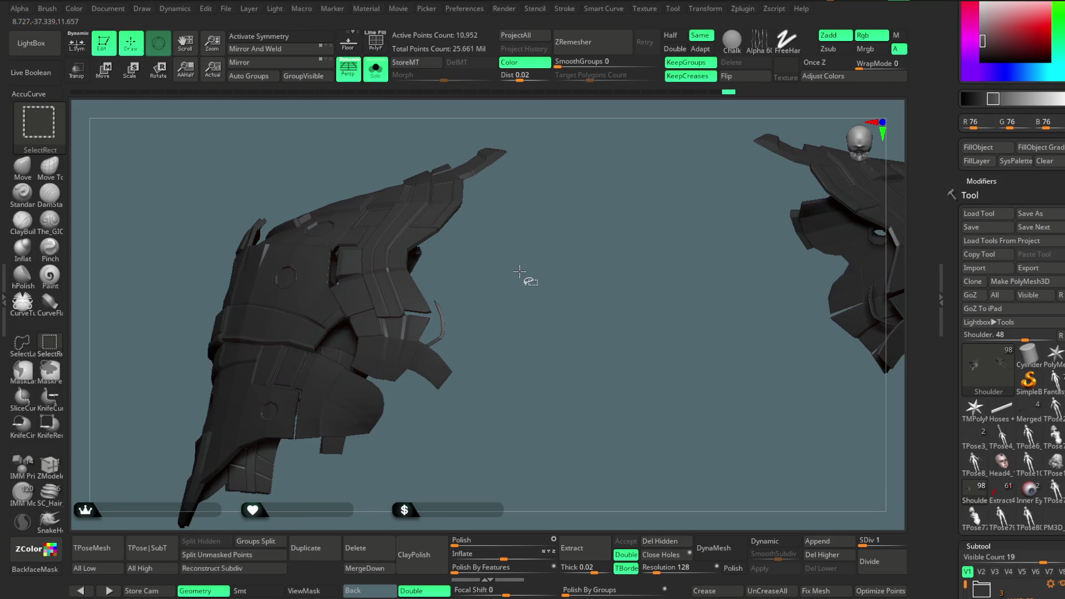
{"action": "left_click", "coordinate": [515, 274], "text": "ctrl"}
{"action": "left_click", "coordinate": [515, 272], "text": "ctrl"}
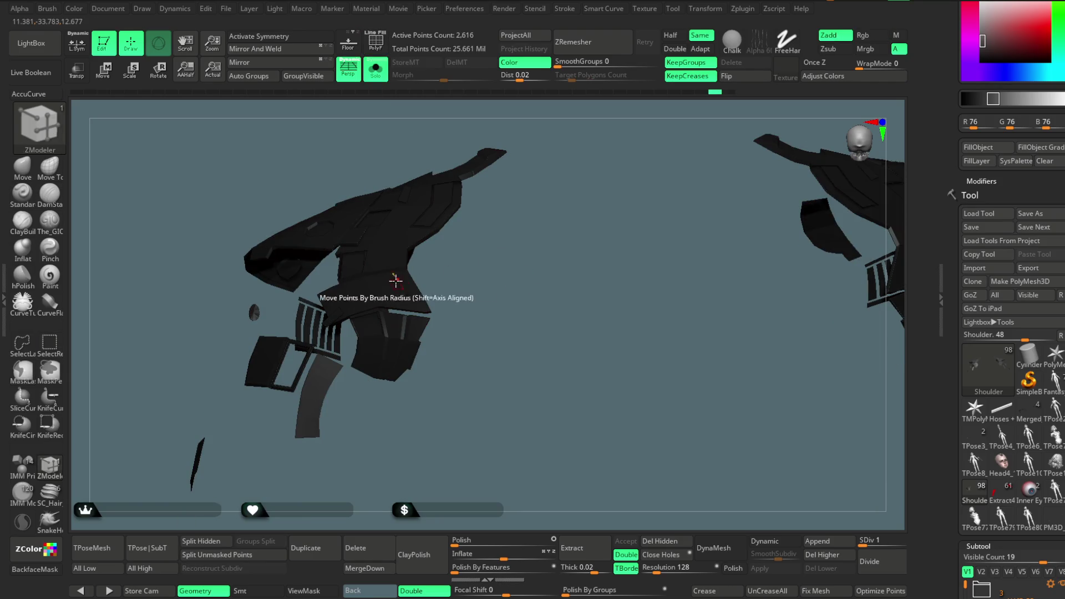
{"action": "left_click", "coordinate": [535, 292], "text": "ctrl+shift"}
{"action": "mouse_move", "coordinate": [535, 285]}
{"action": "left_mouse_down"}
{"action": "mouse_move", "coordinate": [537, 309]}
{"action": "mouse_move", "coordinate": [392, 112]}
{"action": "left_mouse_up"}
{"action": "mouse_move", "coordinate": [466, 260]}
{"action": "left_mouse_down"}
{"action": "mouse_move", "coordinate": [483, 285]}
{"action": "mouse_move", "coordinate": [513, 297]}
{"action": "mouse_move", "coordinate": [557, 253]}
{"action": "mouse_move", "coordinate": [487, 243]}
{"action": "mouse_move", "coordinate": [474, 298]}
{"action": "mouse_move", "coordinate": [488, 344]}
{"action": "mouse_move", "coordinate": [506, 298]}
{"action": "mouse_move", "coordinate": [477, 382]}
{"action": "mouse_move", "coordinate": [468, 333]}
{"action": "left_mouse_up"}
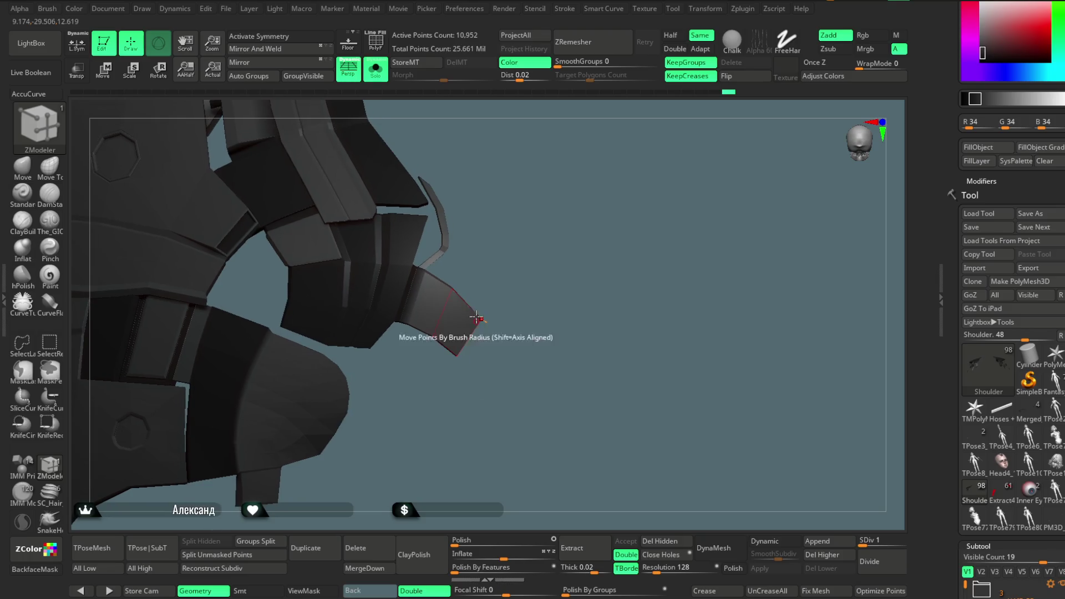
- With polygroups showing, isolate the purple piece, unhide the rest, and switch to rectangle selection
{"action": "left_click", "coordinate": [377, 53]}
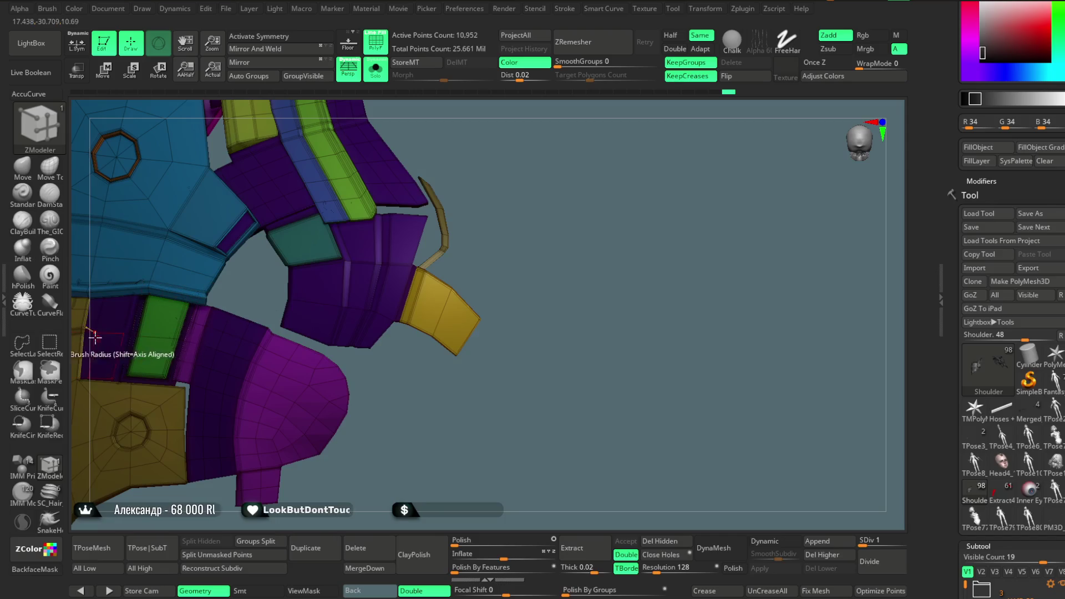
{"action": "left_click", "coordinate": [389, 258], "text": "ctrl+shift"}
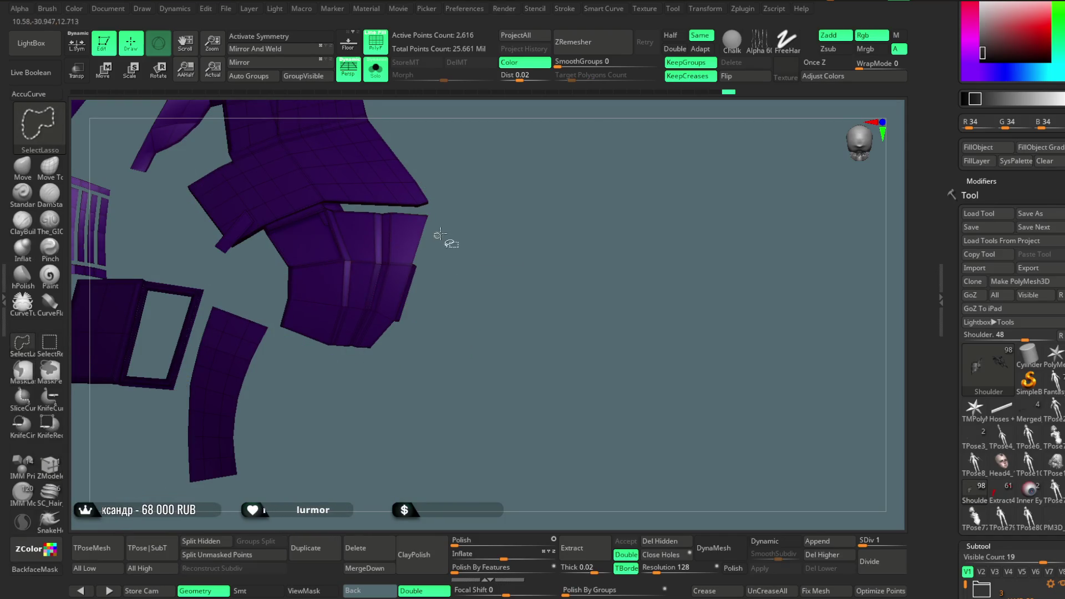
{"action": "left_click", "coordinate": [499, 205], "text": "ctrl+shift"}
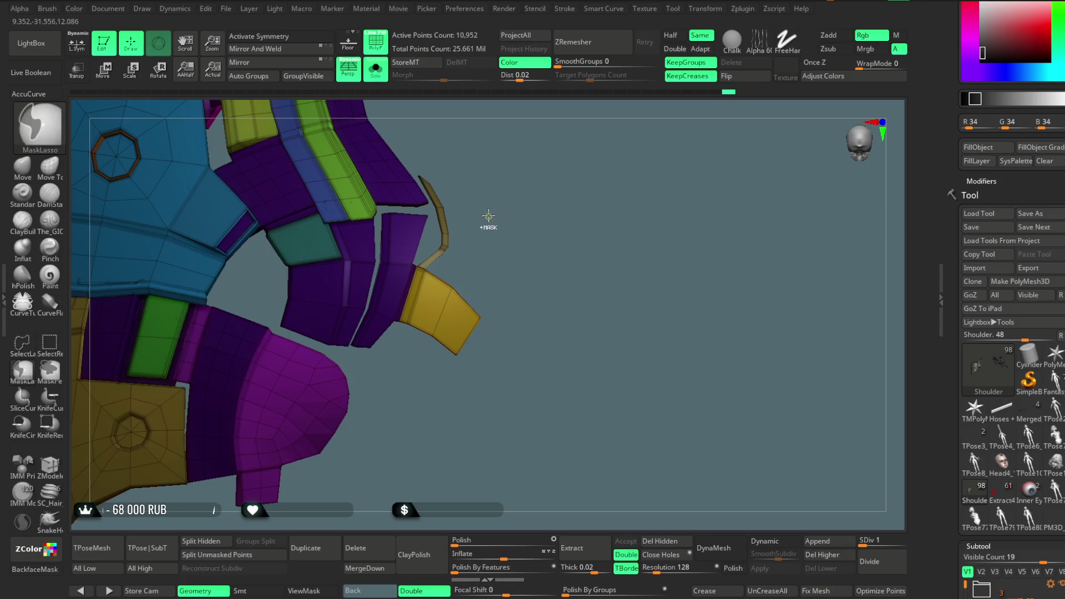
{"action": "left_click", "coordinate": [49, 344], "text": "ctrl+shift"}
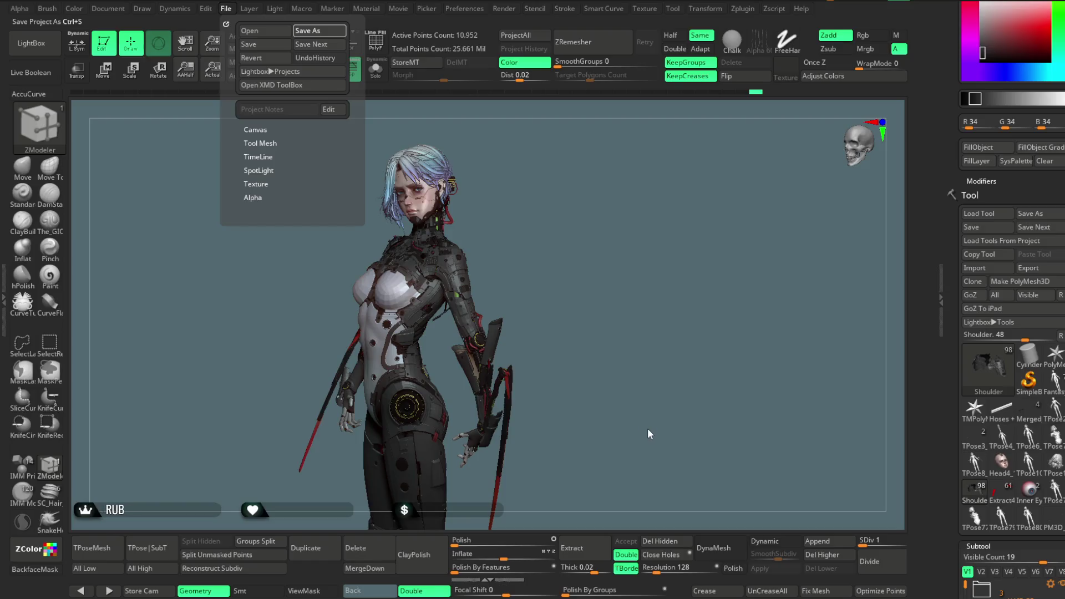
- Save the project with Ctrl+S, then zoom in on the torso and arm
{"action": "key", "text": "ctrl+s"}
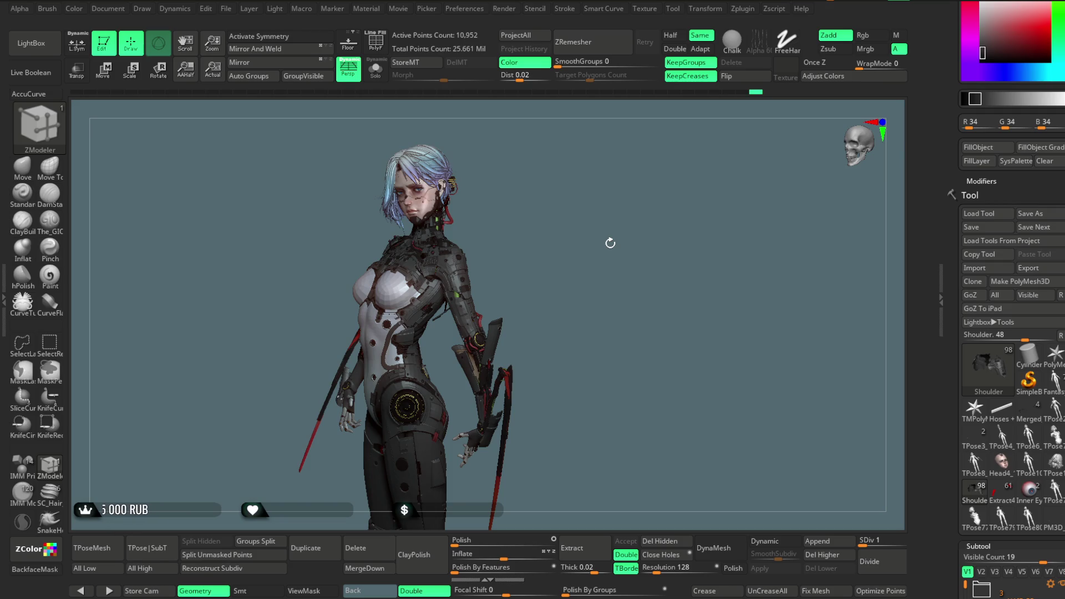
{"action": "mouse_move", "coordinate": [610, 243]}
{"action": "left_mouse_down"}
{"action": "mouse_move", "coordinate": [558, 244]}
{"action": "mouse_move", "coordinate": [581, 442]}
{"action": "mouse_move", "coordinate": [606, 226]}
{"action": "mouse_move", "coordinate": [624, 200]}
{"action": "mouse_move", "coordinate": [488, 316]}
{"action": "left_mouse_up"}
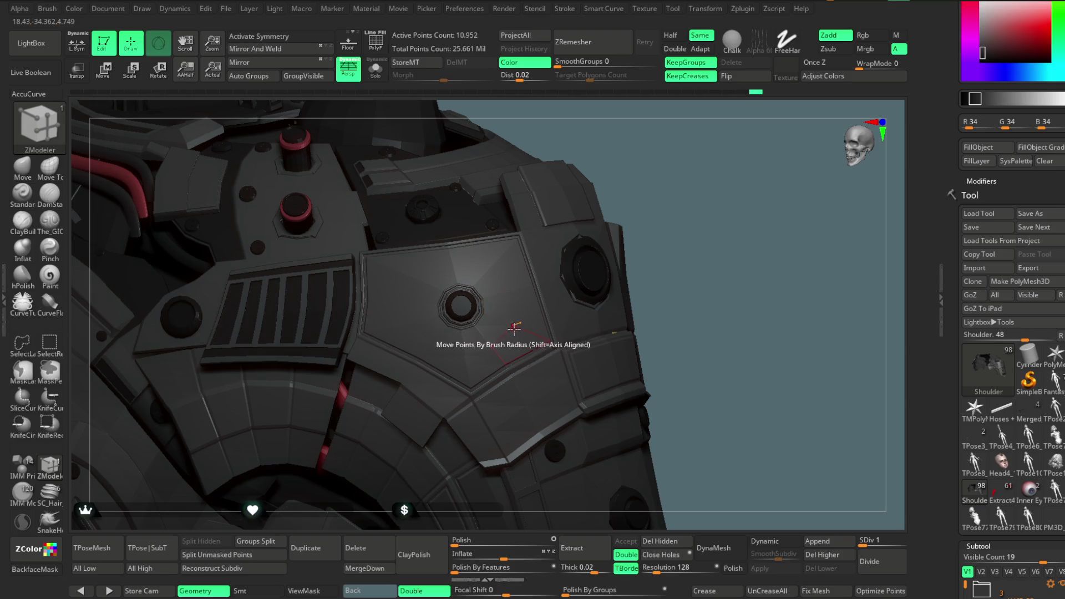
- Orbit close to the shoulder armour with polygroup colours on and wireframe lines hidden
{"action": "mouse_move", "coordinate": [660, 181]}
{"action": "left_mouse_down"}
{"action": "mouse_move", "coordinate": [647, 147]}
{"action": "mouse_move", "coordinate": [649, 204]}
{"action": "mouse_move", "coordinate": [639, 189]}
{"action": "left_mouse_up"}
{"action": "key", "text": "shift+f"}
{"action": "left_click_drag", "start_coordinate": [552, 174], "coordinate": [637, 186]}
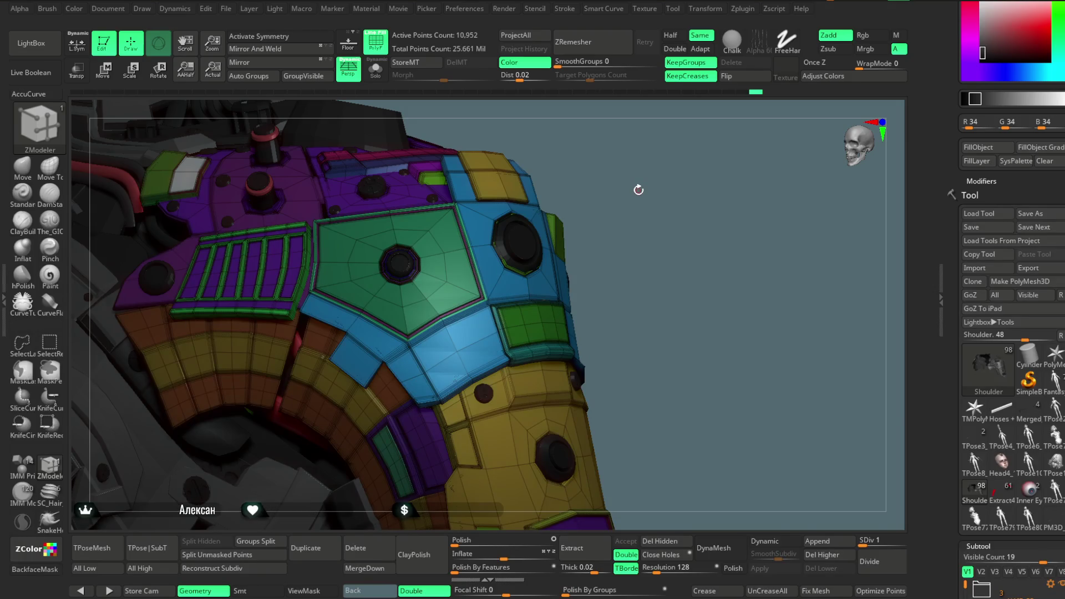
{"action": "mouse_move", "coordinate": [643, 184]}
{"action": "left_mouse_down"}
{"action": "mouse_move", "coordinate": [641, 206]}
{"action": "mouse_move", "coordinate": [623, 216]}
{"action": "mouse_move", "coordinate": [642, 194]}
{"action": "left_mouse_up"}
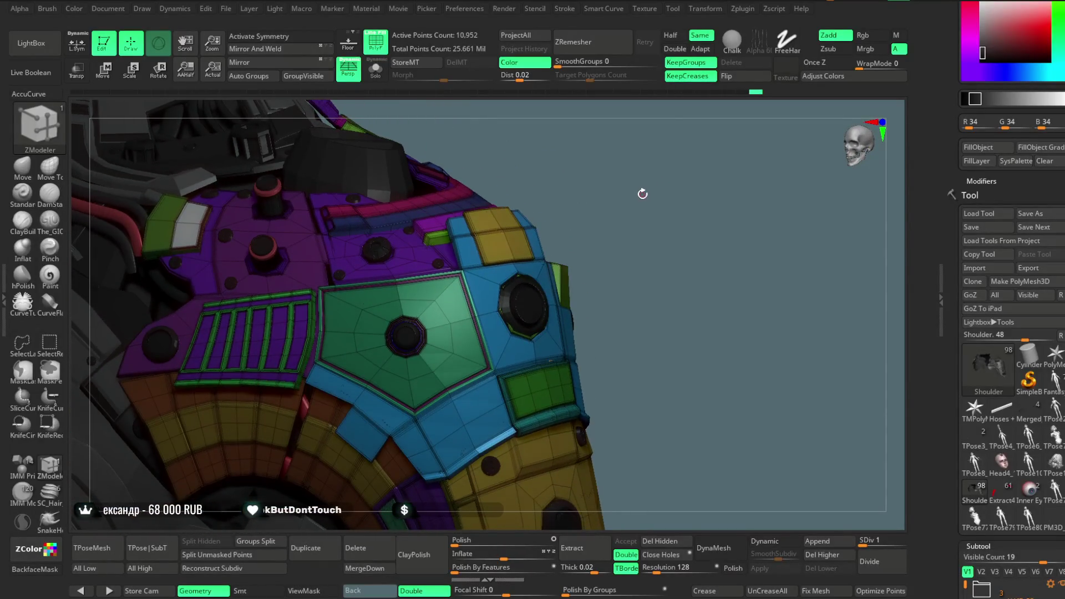
{"action": "left_click", "coordinate": [376, 42]}
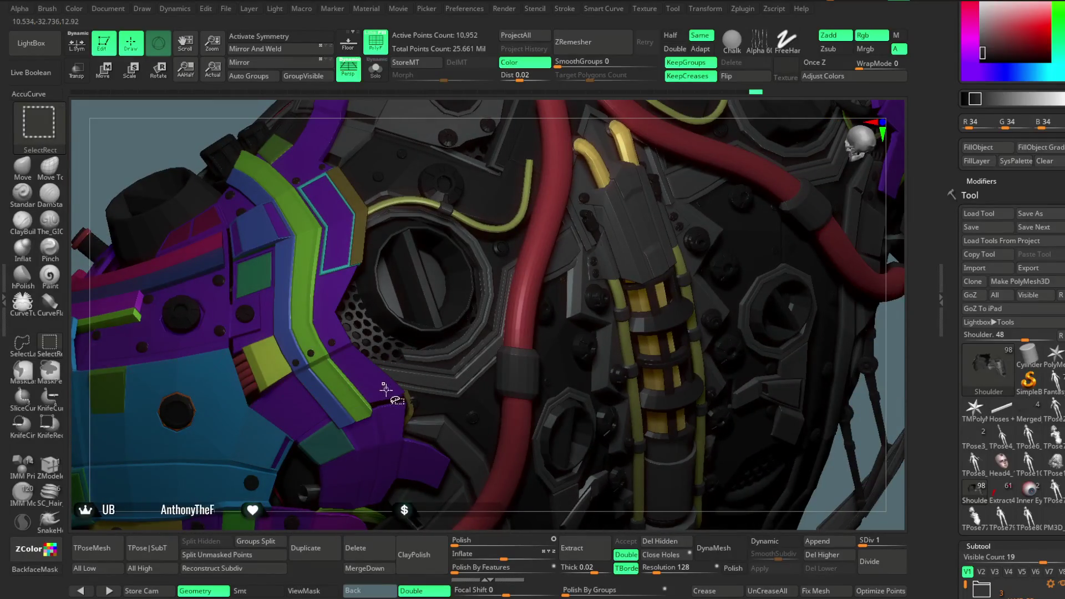
- Fill the isolated purple shoulder piece with the current colour, then unhide the whole model
{"action": "left_click", "coordinate": [388, 409], "text": "ctrl+shift"}
{"action": "mouse_move", "coordinate": [357, 386]}
{"action": "left_mouse_down"}
{"action": "mouse_move", "coordinate": [415, 492]}
{"action": "mouse_move", "coordinate": [585, 226]}
{"action": "left_mouse_up"}
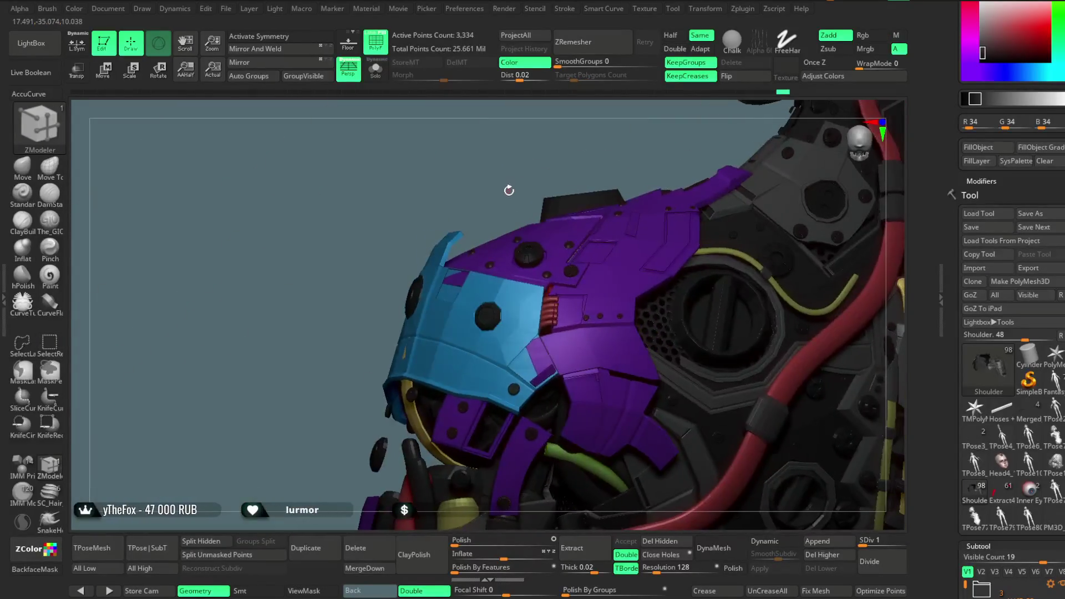
{"action": "left_click", "coordinate": [976, 147]}
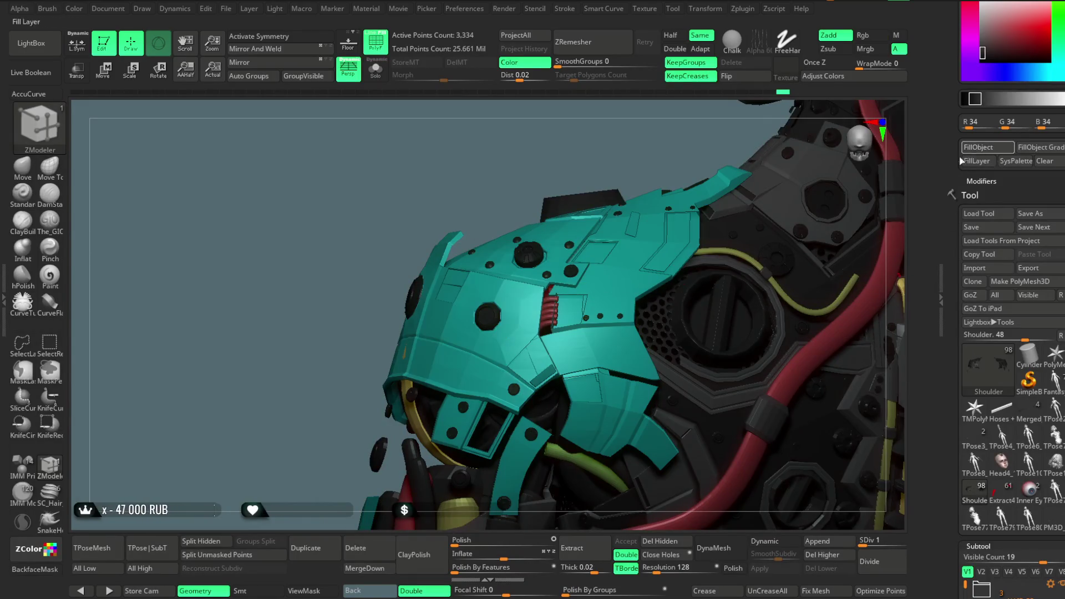
{"action": "left_click", "coordinate": [375, 41]}
{"action": "left_click", "coordinate": [317, 235], "text": "ctrl+shift"}
{"action": "mouse_move", "coordinate": [317, 235]}
{"action": "left_mouse_down"}
{"action": "mouse_move", "coordinate": [607, 225]}
{"action": "mouse_move", "coordinate": [583, 209]}
{"action": "mouse_move", "coordinate": [577, 188]}
{"action": "mouse_move", "coordinate": [631, 179]}
{"action": "mouse_move", "coordinate": [354, 340]}
{"action": "mouse_move", "coordinate": [343, 328]}
{"action": "mouse_move", "coordinate": [592, 209]}
{"action": "mouse_move", "coordinate": [547, 250]}
{"action": "mouse_move", "coordinate": [549, 266]}
{"action": "mouse_move", "coordinate": [555, 200]}
{"action": "mouse_move", "coordinate": [552, 261]}
{"action": "mouse_move", "coordinate": [542, 240]}
{"action": "mouse_move", "coordinate": [523, 248]}
{"action": "mouse_move", "coordinate": [478, 236]}
{"action": "mouse_move", "coordinate": [571, 204]}
{"action": "mouse_move", "coordinate": [578, 220]}
{"action": "mouse_move", "coordinate": [560, 224]}
{"action": "mouse_move", "coordinate": [577, 219]}
{"action": "mouse_move", "coordinate": [570, 190]}
{"action": "mouse_move", "coordinate": [621, 193]}
{"action": "mouse_move", "coordinate": [589, 240]}
{"action": "mouse_move", "coordinate": [591, 208]}
{"action": "left_mouse_up"}
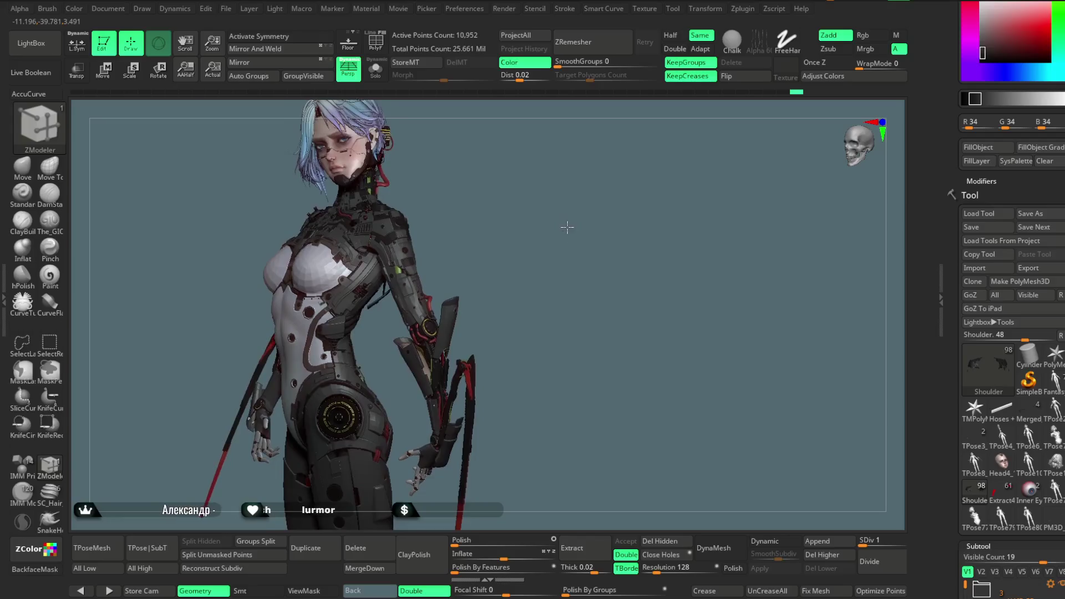
- Orbit from a torso side view to a straight rear view, then open the file options to save
{"action": "mouse_move", "coordinate": [575, 291]}
{"action": "left_mouse_down"}
{"action": "mouse_move", "coordinate": [566, 285]}
{"action": "mouse_move", "coordinate": [580, 200]}
{"action": "mouse_move", "coordinate": [572, 194]}
{"action": "mouse_move", "coordinate": [580, 209]}
{"action": "mouse_move", "coordinate": [599, 202]}
{"action": "mouse_move", "coordinate": [582, 207]}
{"action": "mouse_move", "coordinate": [585, 235]}
{"action": "mouse_move", "coordinate": [575, 191]}
{"action": "mouse_move", "coordinate": [594, 198]}
{"action": "mouse_move", "coordinate": [580, 193]}
{"action": "left_mouse_up"}
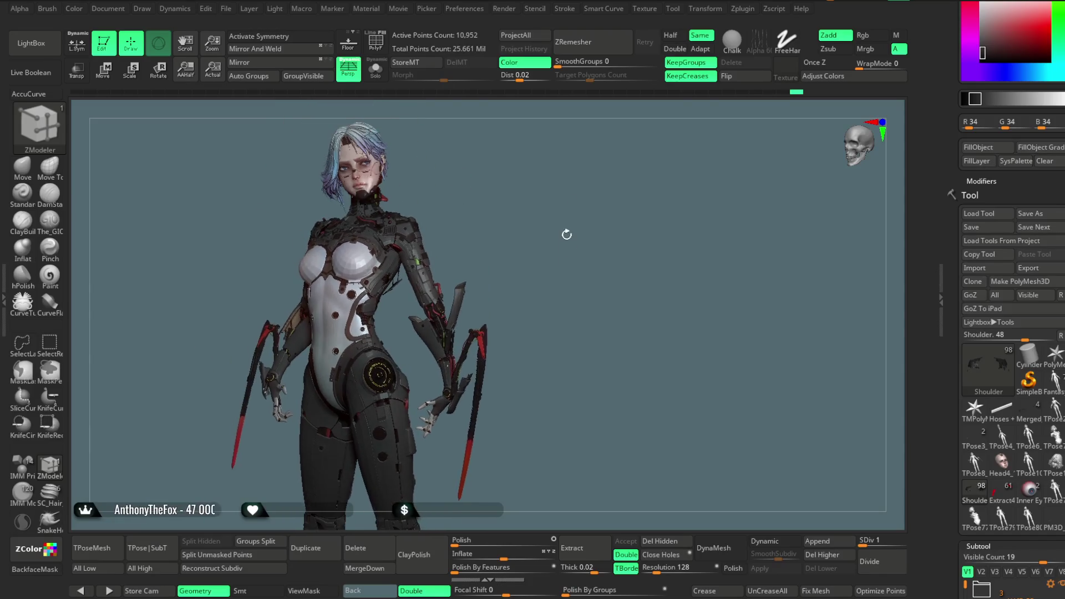
{"action": "mouse_move", "coordinate": [552, 228]}
{"action": "left_mouse_down"}
{"action": "mouse_move", "coordinate": [571, 349]}
{"action": "mouse_move", "coordinate": [523, 249]}
{"action": "left_mouse_up"}
{"action": "mouse_move", "coordinate": [488, 221]}
{"action": "right_mouse_down"}
{"action": "mouse_move", "coordinate": [613, 178]}
{"action": "mouse_move", "coordinate": [608, 166]}
{"action": "mouse_move", "coordinate": [582, 222]}
{"action": "mouse_move", "coordinate": [609, 198]}
{"action": "mouse_move", "coordinate": [601, 190]}
{"action": "mouse_move", "coordinate": [614, 168]}
{"action": "mouse_move", "coordinate": [653, 165]}
{"action": "mouse_move", "coordinate": [618, 231]}
{"action": "mouse_move", "coordinate": [608, 221]}
{"action": "mouse_move", "coordinate": [621, 218]}
{"action": "mouse_move", "coordinate": [604, 235]}
{"action": "mouse_move", "coordinate": [618, 198]}
{"action": "mouse_move", "coordinate": [634, 195]}
{"action": "mouse_move", "coordinate": [622, 232]}
{"action": "mouse_move", "coordinate": [604, 241]}
{"action": "mouse_move", "coordinate": [599, 222]}
{"action": "mouse_move", "coordinate": [633, 216]}
{"action": "mouse_move", "coordinate": [601, 249]}
{"action": "mouse_move", "coordinate": [594, 198]}
{"action": "mouse_move", "coordinate": [621, 152]}
{"action": "right_mouse_up"}
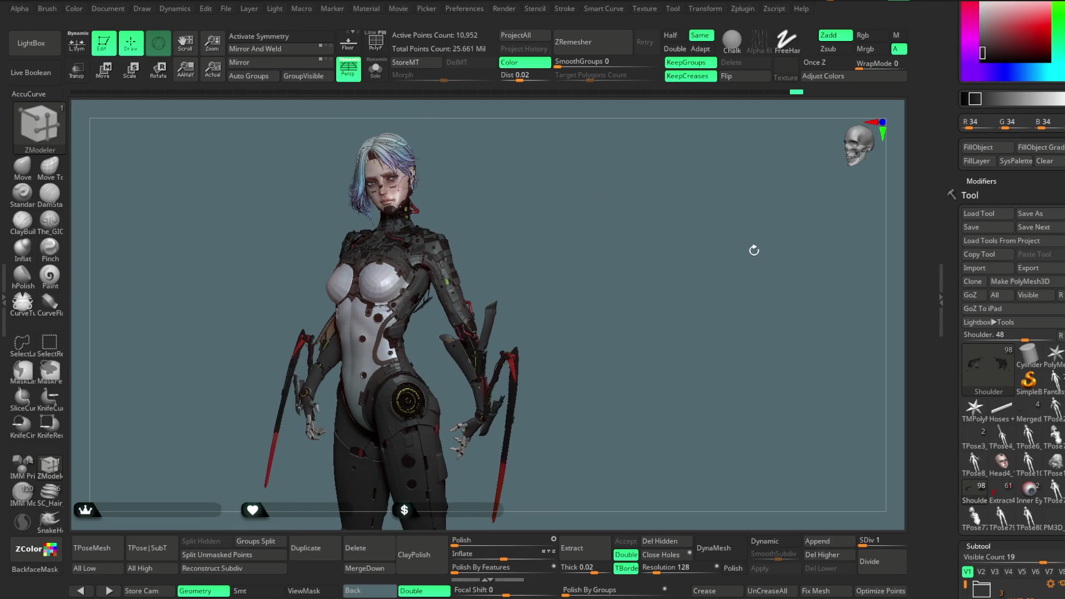
{"action": "left_click", "coordinate": [225, 8]}
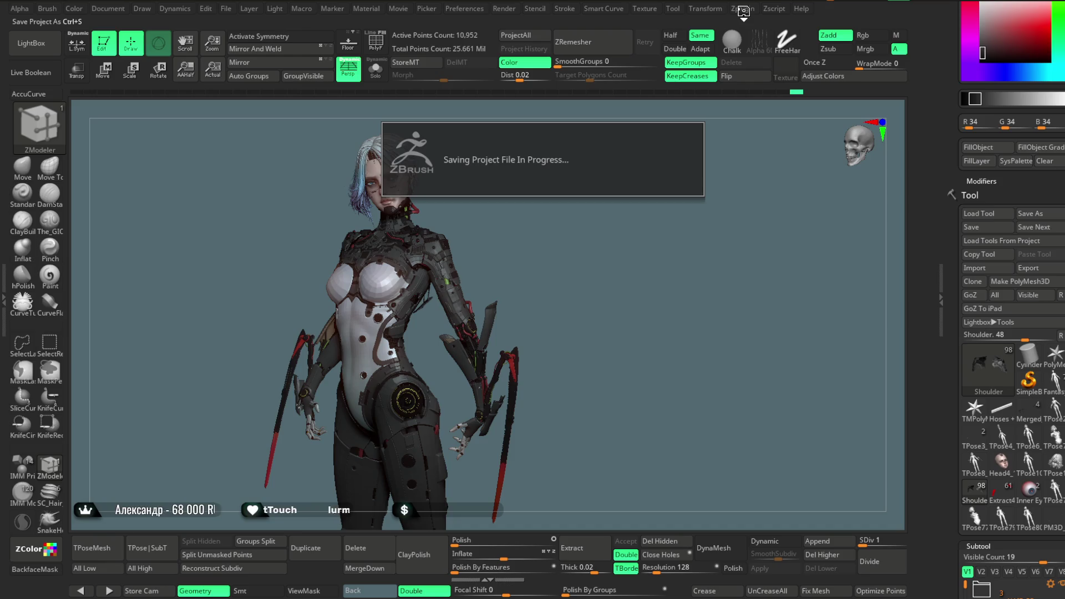
{"action": "left_click", "coordinate": [743, 8]}
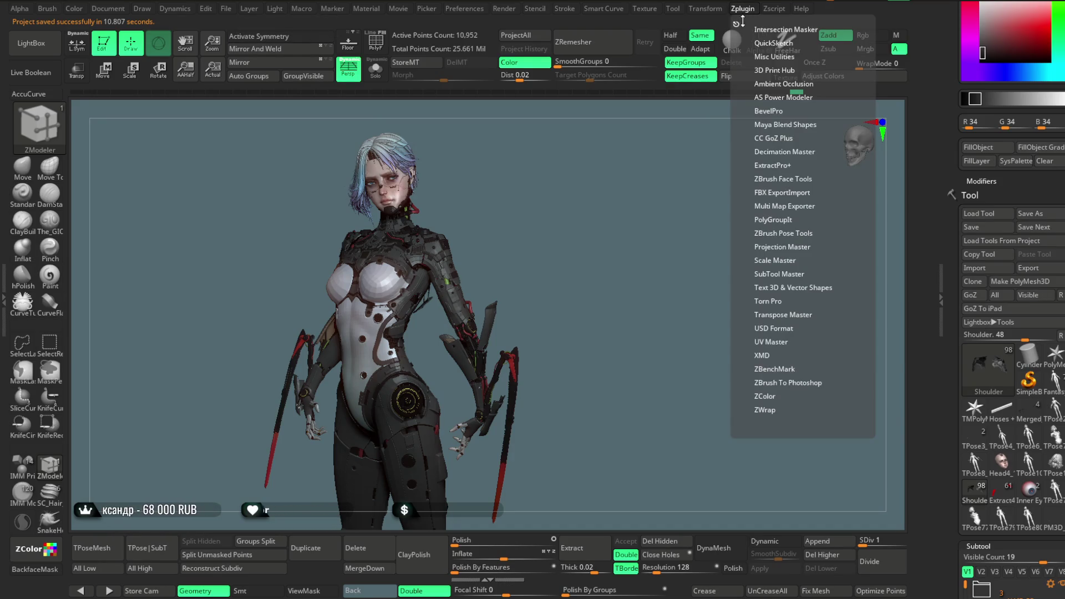
{"action": "left_click", "coordinate": [779, 179]}
{"action": "left_click", "coordinate": [779, 178]}
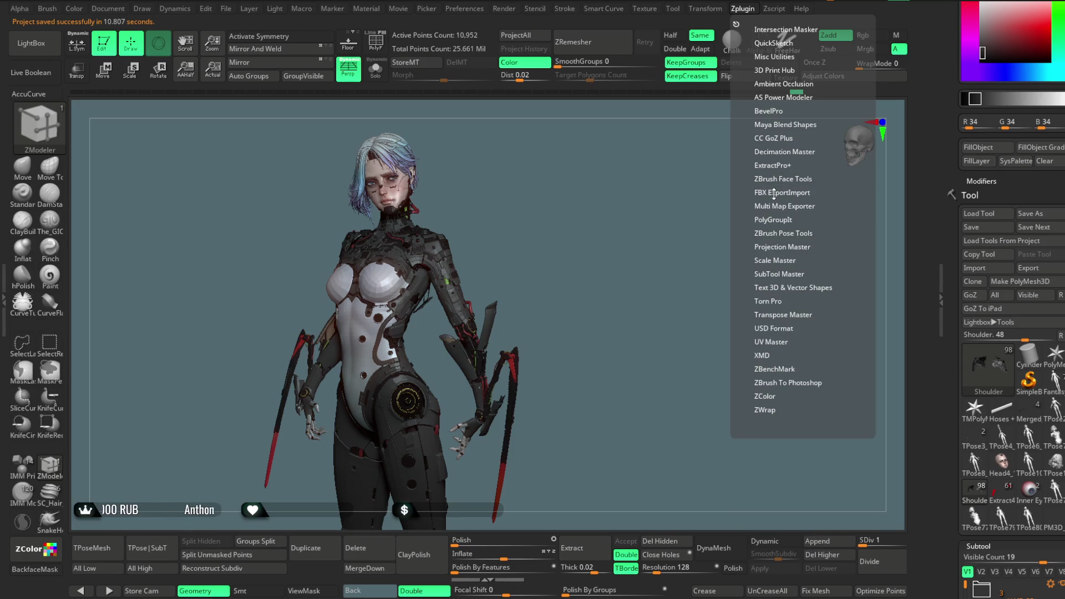
{"action": "left_click", "coordinate": [773, 192]}
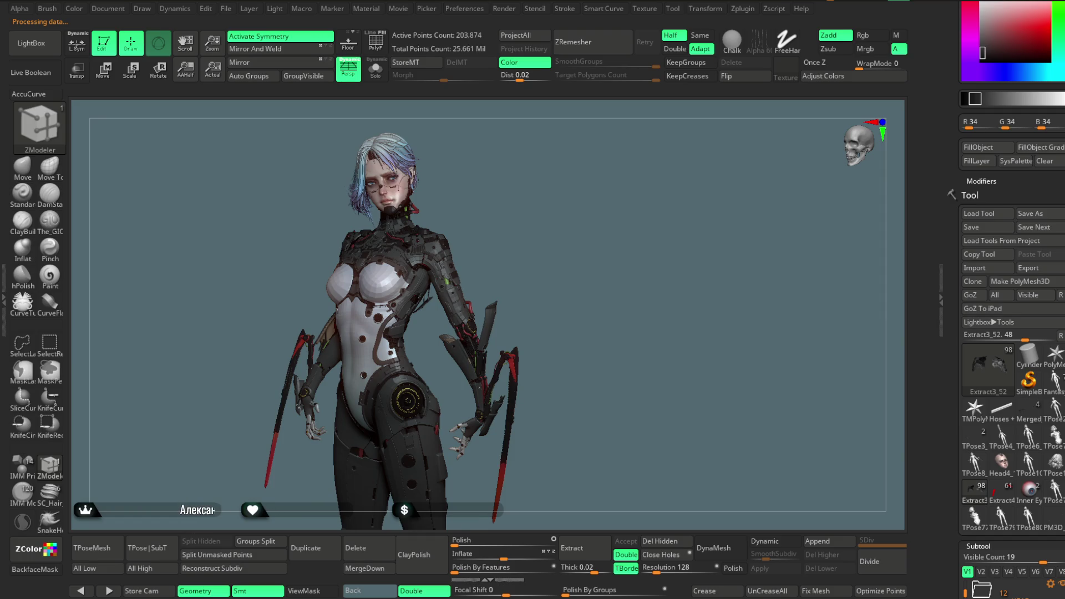
{"action": "key", "text": "alt+Down"}
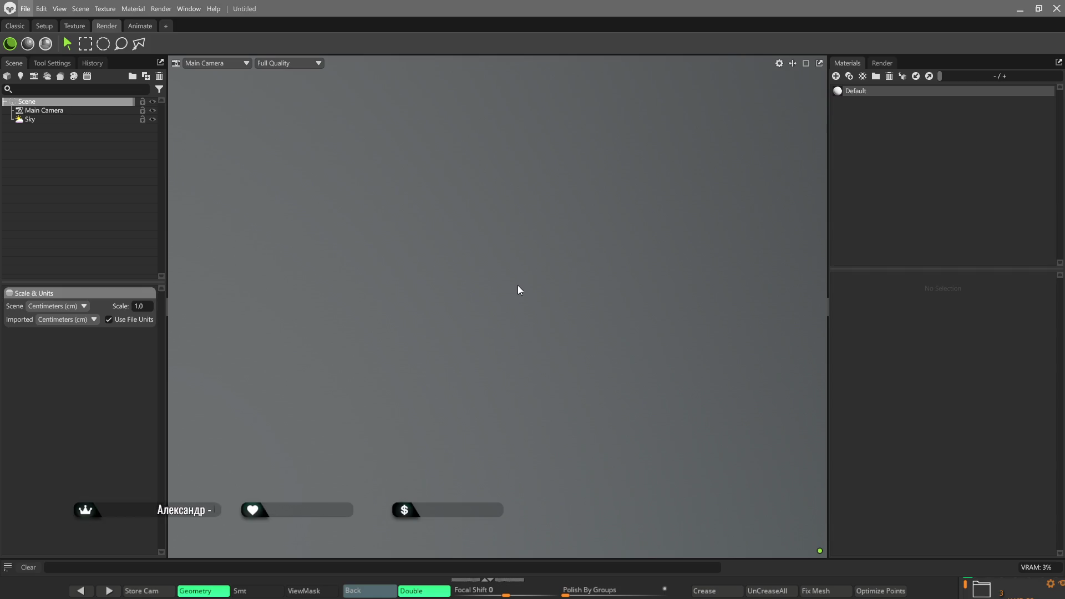
- Switch from Marmoset Toolbag back to the ZBrush window
{"action": "key", "text": "alt+Tab"}
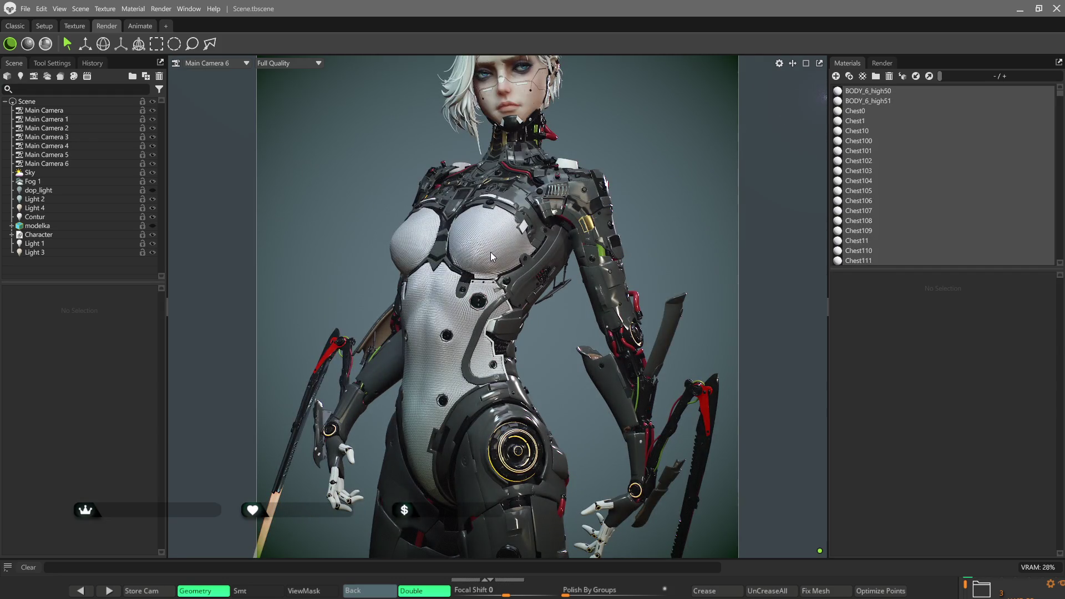
- Frame the character's face and hide Fog 1 in the Scene tree
{"action": "mouse_move", "coordinate": [490, 252]}
{"action": "left_mouse_down"}
{"action": "mouse_move", "coordinate": [537, 251]}
{"action": "mouse_move", "coordinate": [528, 250]}
{"action": "left_mouse_up"}
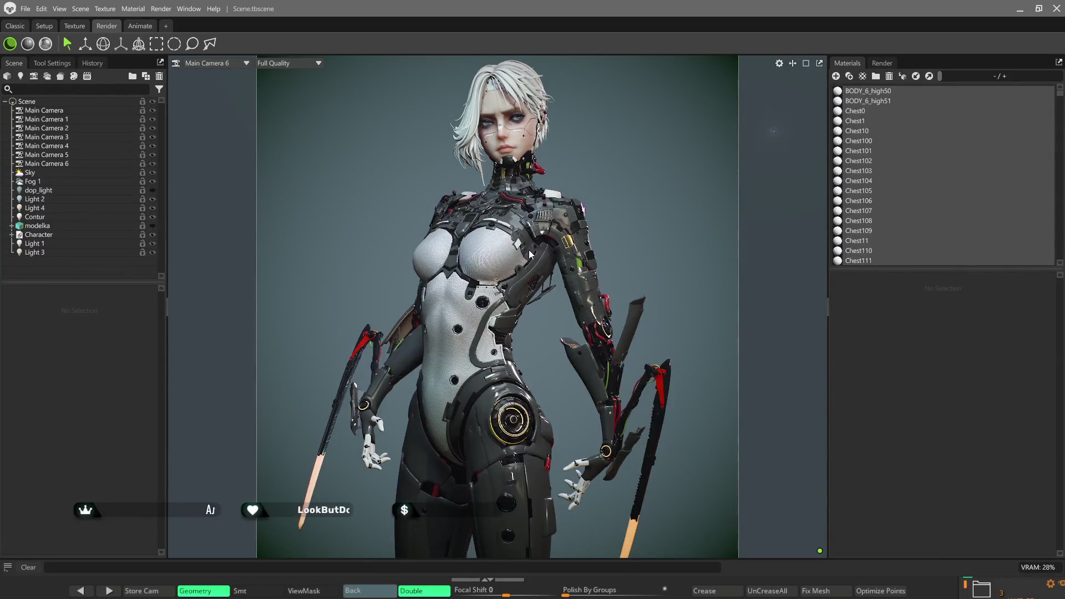
{"action": "scroll", "coordinate": [528, 250], "scroll_direction": "up", "scroll_amount": 5}
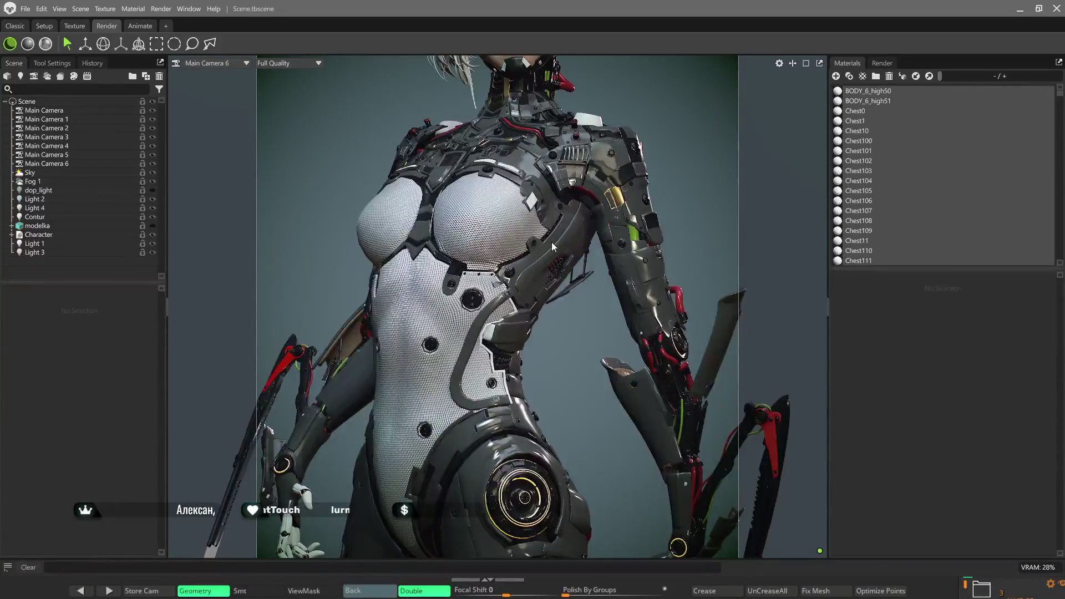
{"action": "mouse_move", "coordinate": [514, 261]}
{"action": "middle_mouse_down"}
{"action": "mouse_move", "coordinate": [454, 298]}
{"action": "mouse_move", "coordinate": [466, 400]}
{"action": "middle_mouse_up"}
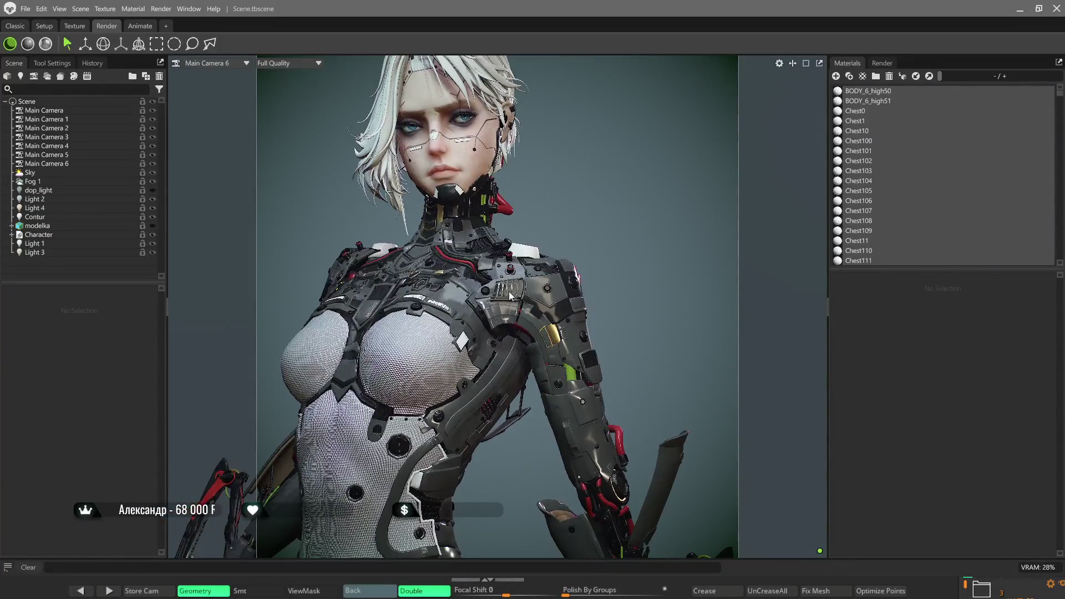
{"action": "scroll", "coordinate": [485, 291], "scroll_direction": "down", "scroll_amount": 5}
{"action": "mouse_move", "coordinate": [486, 291]}
{"action": "left_mouse_down"}
{"action": "mouse_move", "coordinate": [573, 262]}
{"action": "mouse_move", "coordinate": [544, 262]}
{"action": "mouse_move", "coordinate": [587, 268]}
{"action": "mouse_move", "coordinate": [591, 295]}
{"action": "mouse_move", "coordinate": [598, 227]}
{"action": "left_mouse_up"}
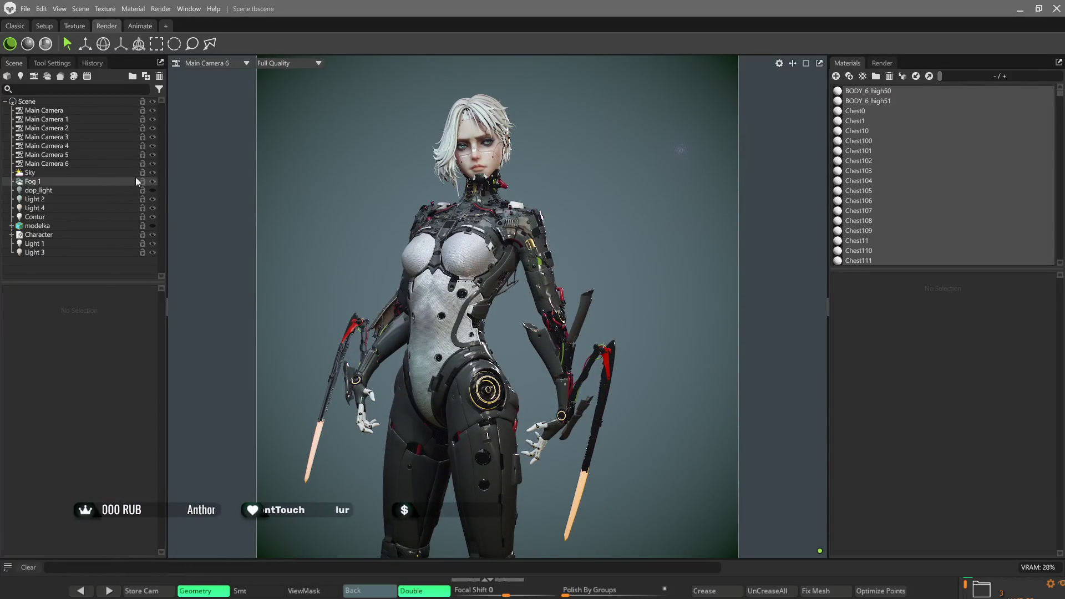
{"action": "left_click", "coordinate": [153, 180]}
- View the head slightly from above and select the Head5_6 mesh
{"action": "mouse_move", "coordinate": [600, 226]}
{"action": "left_mouse_down"}
{"action": "mouse_move", "coordinate": [579, 224]}
{"action": "mouse_move", "coordinate": [597, 231]}
{"action": "mouse_move", "coordinate": [593, 207]}
{"action": "left_mouse_up"}
{"action": "scroll", "coordinate": [594, 207], "scroll_direction": "up", "scroll_amount": 5}
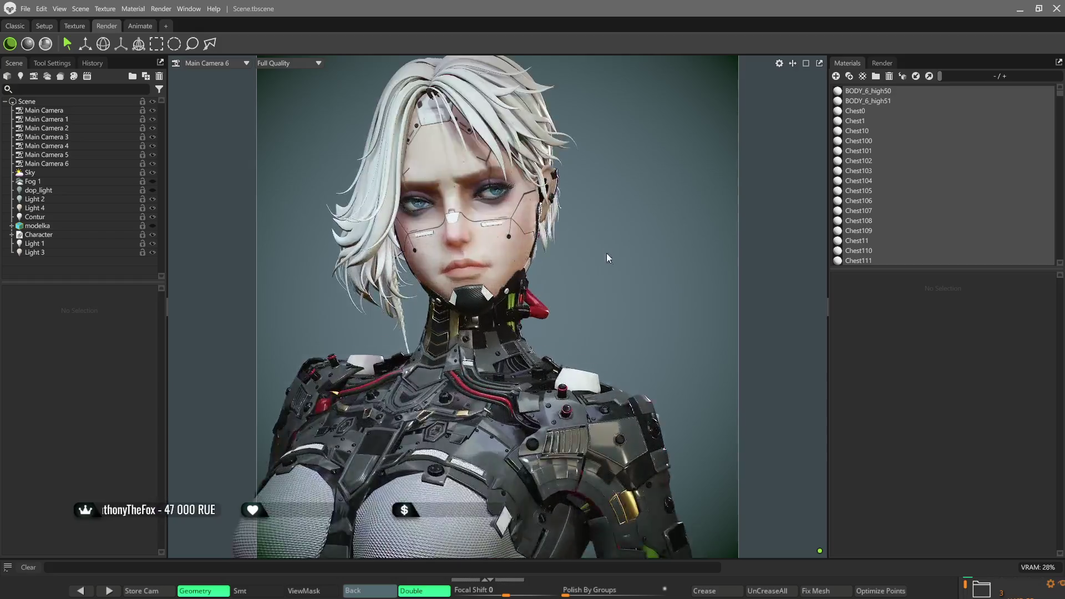
{"action": "left_click_drag", "start_coordinate": [607, 256], "coordinate": [488, 229]}
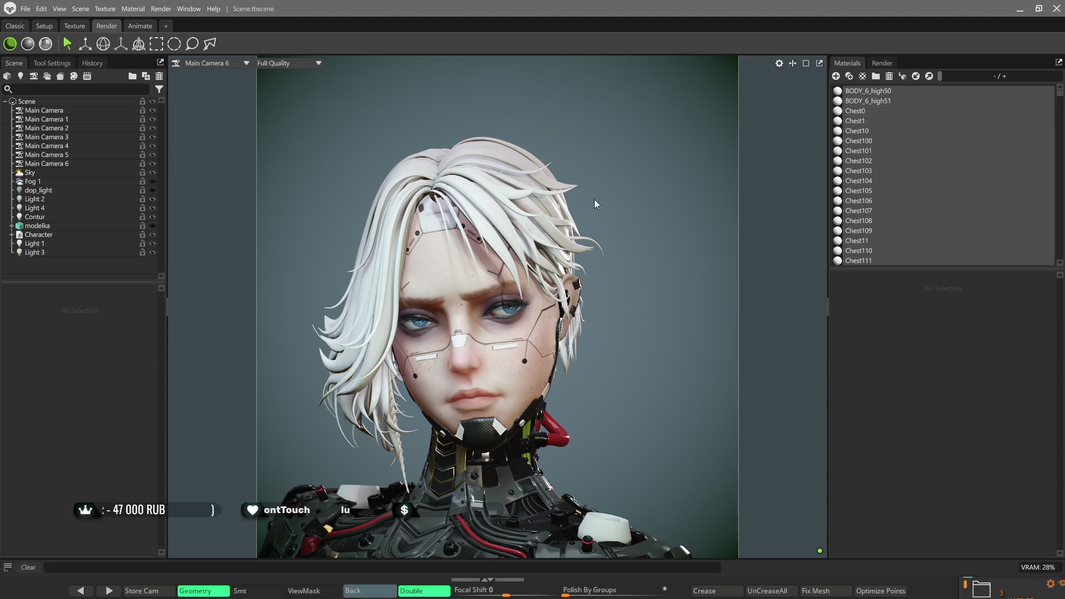
{"action": "left_click", "coordinate": [477, 194]}
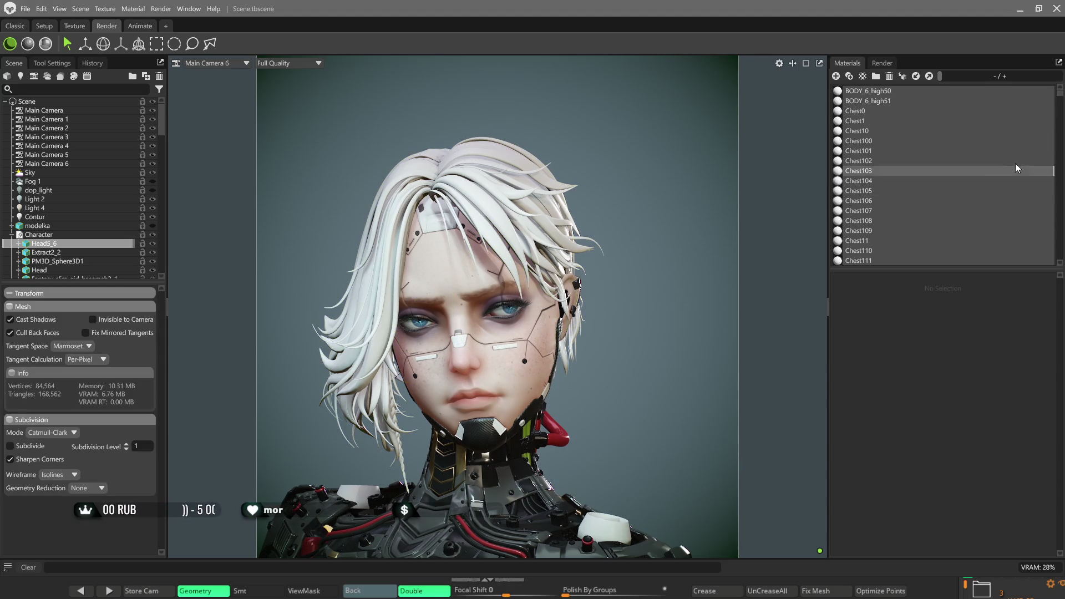
- Open the Hair_1 material settings, compare them against Hair_2, then return to Hair_1
{"action": "left_click_drag", "start_coordinate": [1060, 96], "coordinate": [1054, 272]}
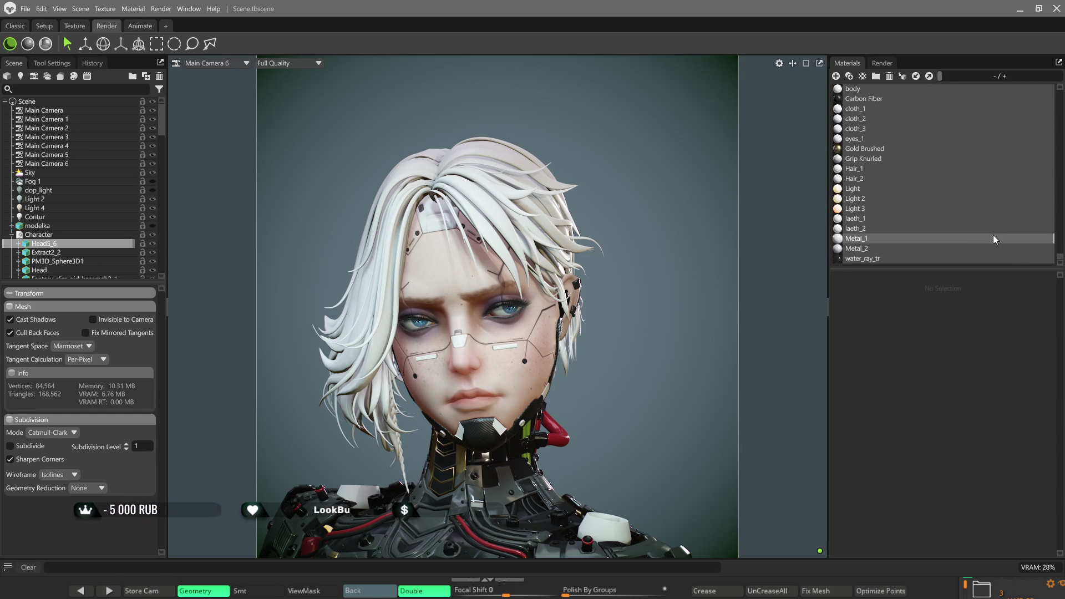
{"action": "left_click", "coordinate": [853, 169]}
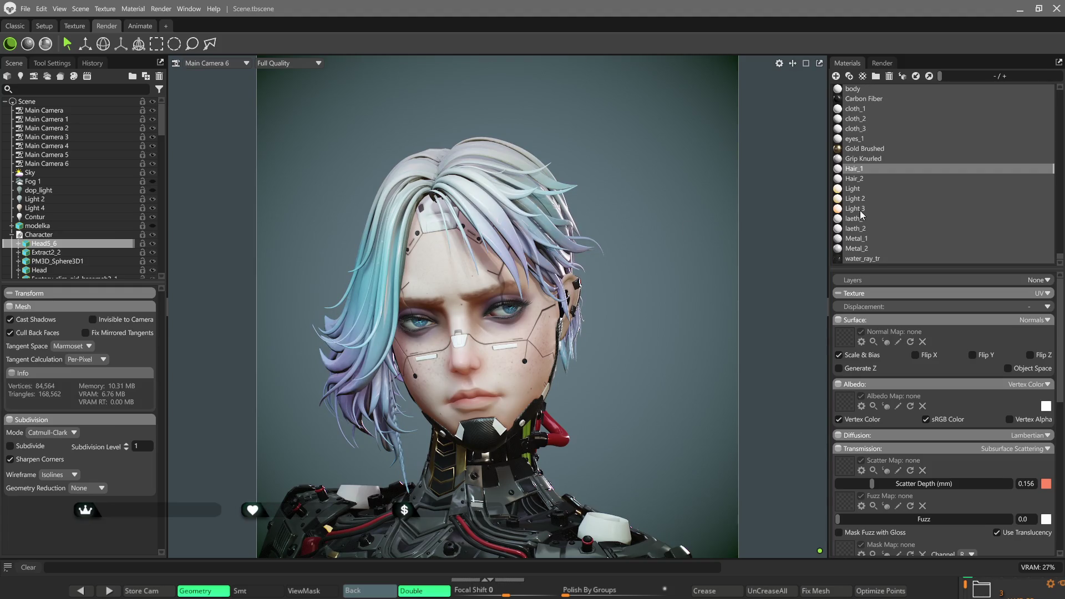
{"action": "left_click", "coordinate": [854, 180]}
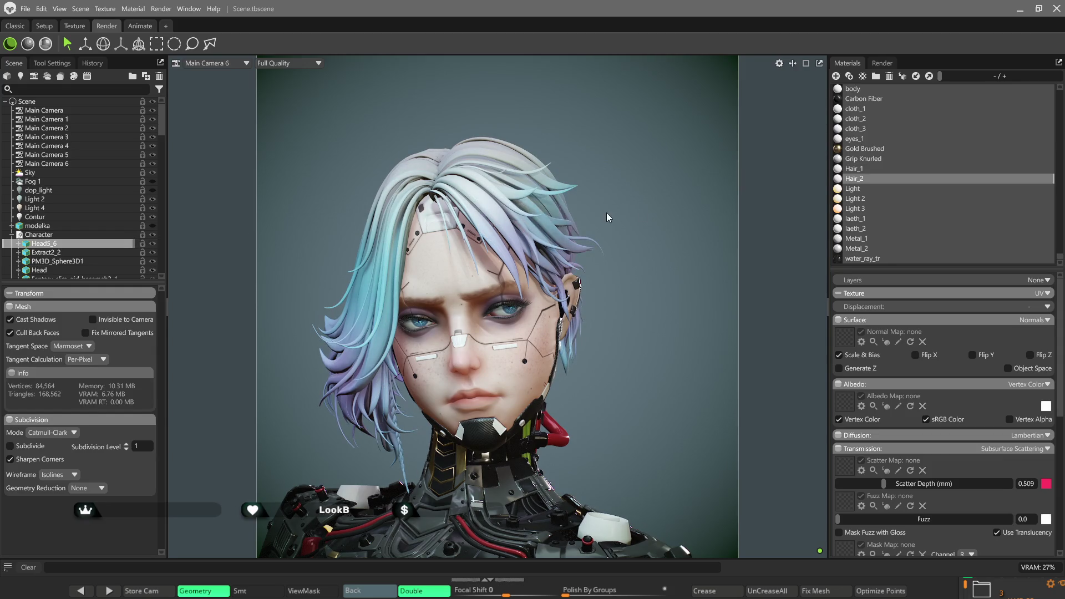
{"action": "left_click", "coordinate": [856, 169]}
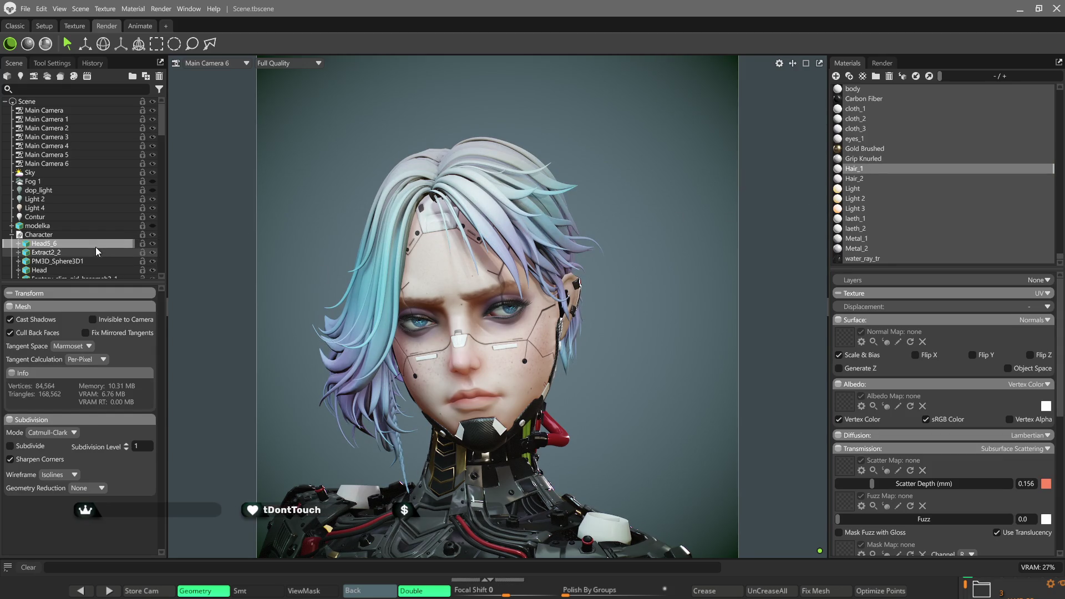
{"action": "scroll", "coordinate": [586, 285], "scroll_direction": "down", "scroll_amount": 10}
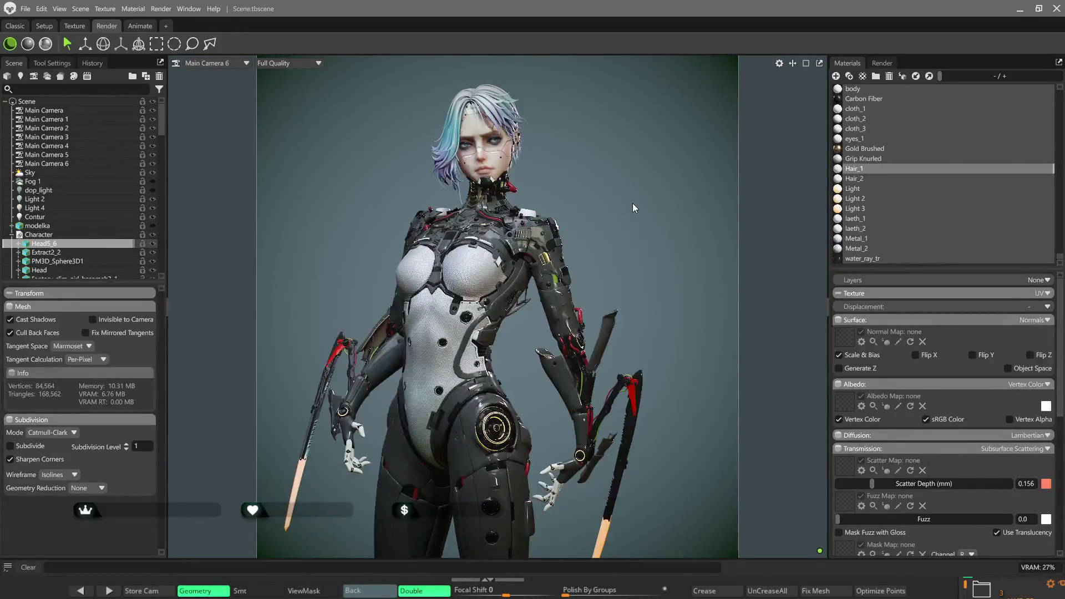
{"action": "left_click_drag", "start_coordinate": [632, 203], "coordinate": [614, 205]}
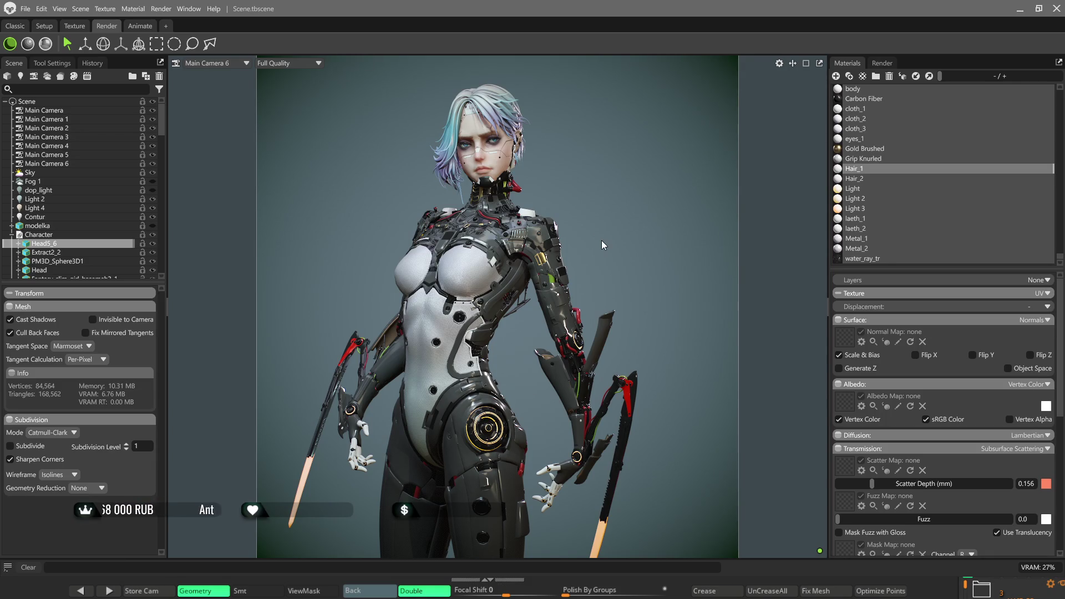
- Zoom in on the shoulder armour and select the Chest mesh from the chest plates
{"action": "scroll", "coordinate": [601, 242], "scroll_direction": "up", "scroll_amount": 3}
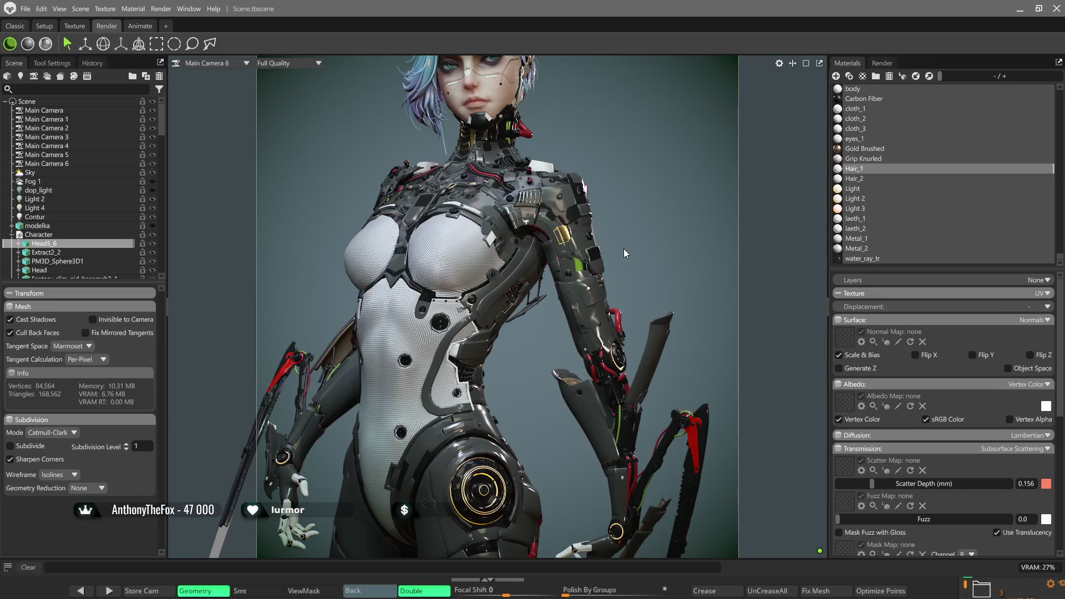
{"action": "scroll", "coordinate": [623, 205], "scroll_direction": "up", "scroll_amount": 5}
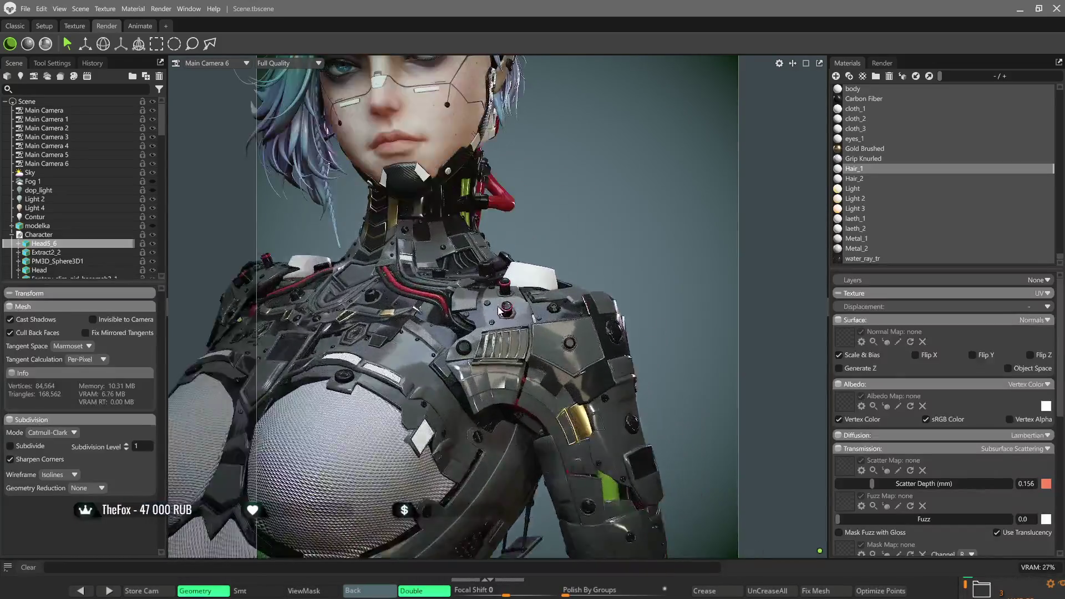
{"action": "scroll", "coordinate": [500, 311], "scroll_direction": "up", "scroll_amount": 6}
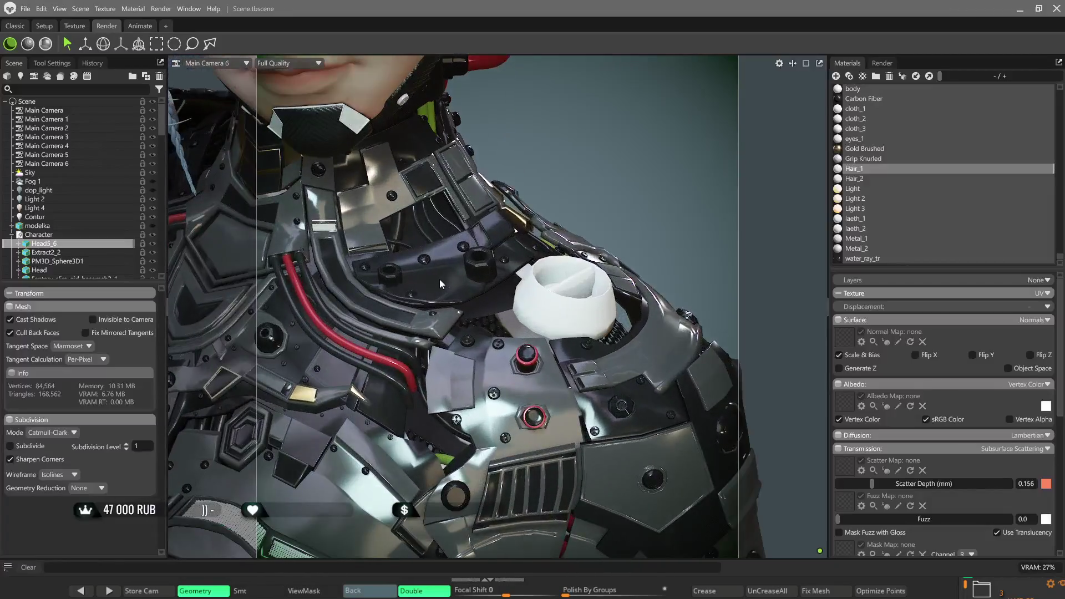
{"action": "left_click", "coordinate": [439, 278]}
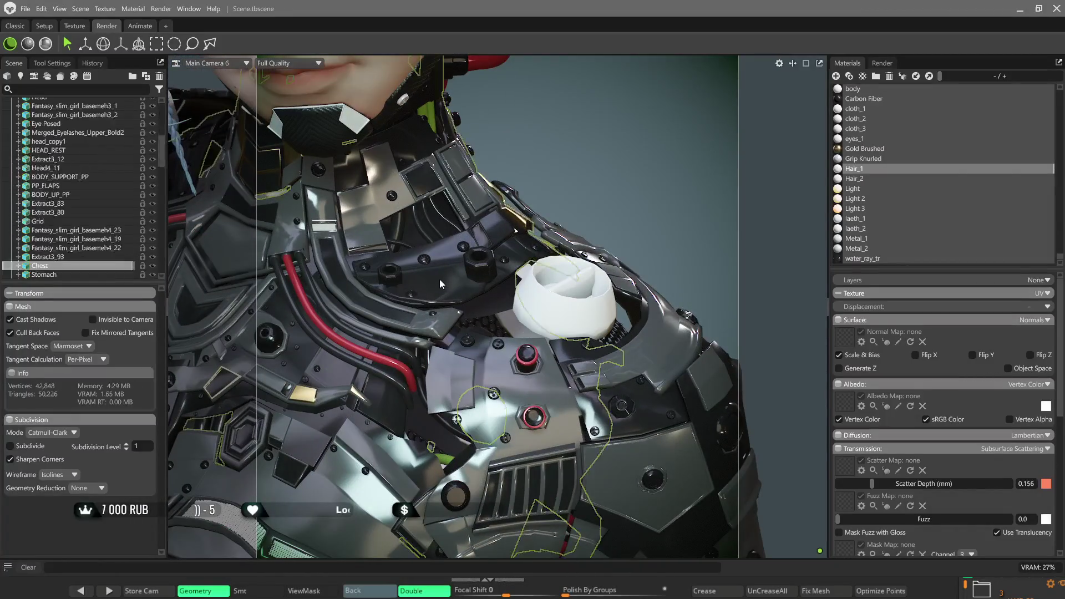
- In the Texture workspace, apply the Anodized metal material to the chest armour plates
{"action": "left_click", "coordinate": [74, 26]}
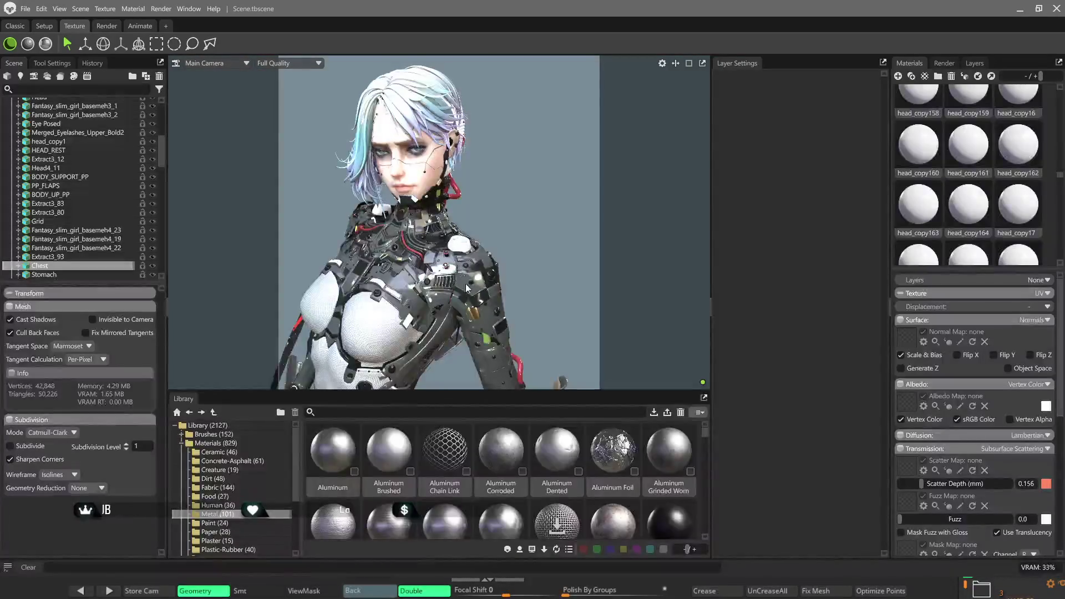
{"action": "scroll", "coordinate": [424, 283], "scroll_direction": "up", "scroll_amount": 3}
{"action": "scroll", "coordinate": [424, 283], "scroll_direction": "up", "scroll_amount": 2}
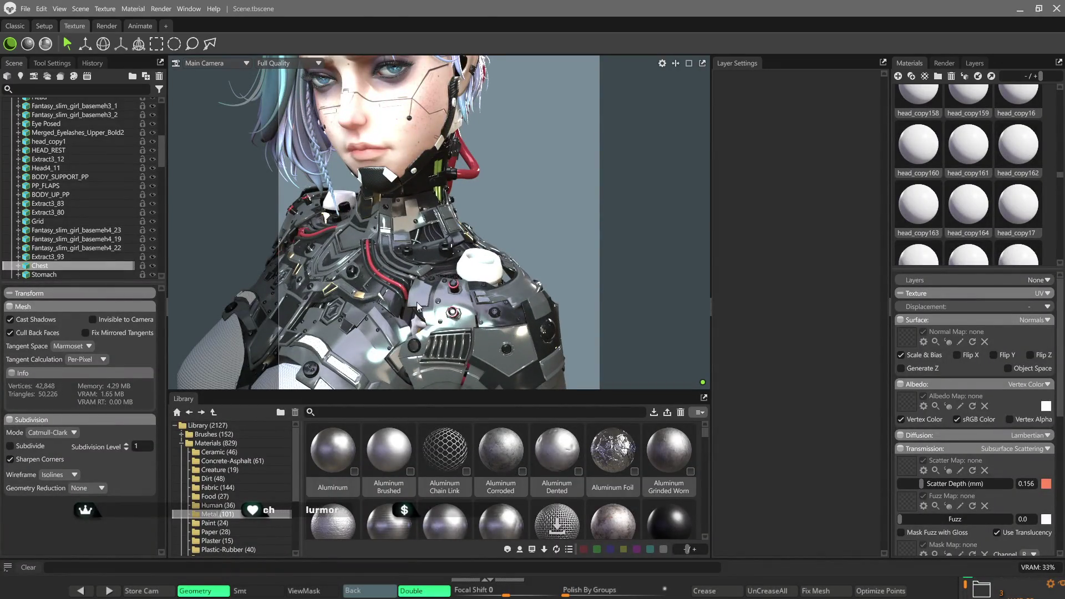
{"action": "mouse_move", "coordinate": [417, 306]}
{"action": "left_mouse_down"}
{"action": "mouse_move", "coordinate": [454, 191]}
{"action": "mouse_move", "coordinate": [471, 249]}
{"action": "mouse_move", "coordinate": [477, 239]}
{"action": "mouse_move", "coordinate": [497, 252]}
{"action": "left_mouse_up"}
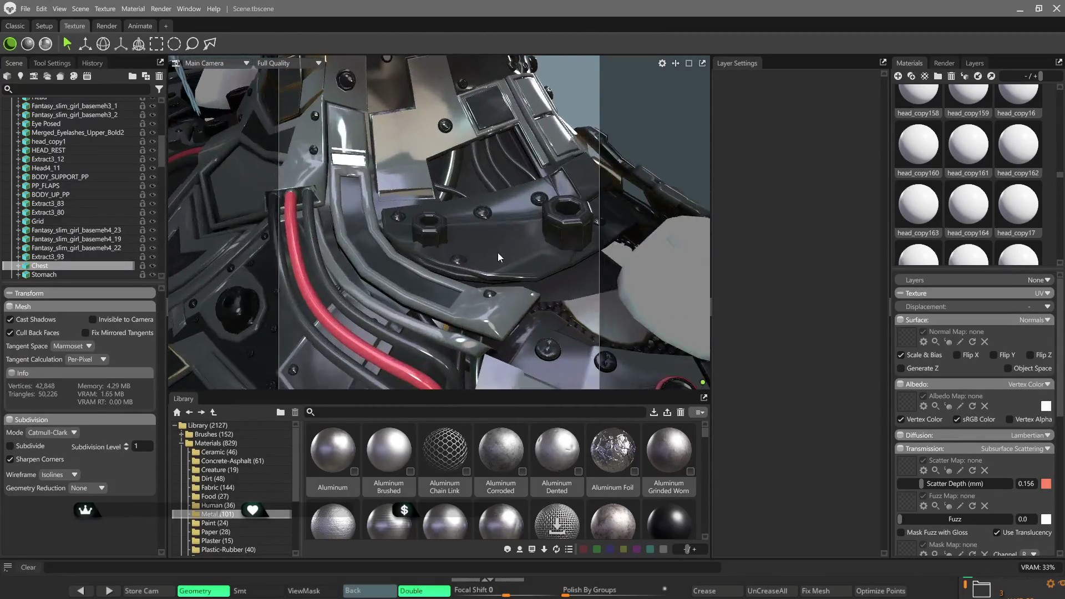
{"action": "scroll", "coordinate": [655, 483], "scroll_direction": "down", "scroll_amount": 1}
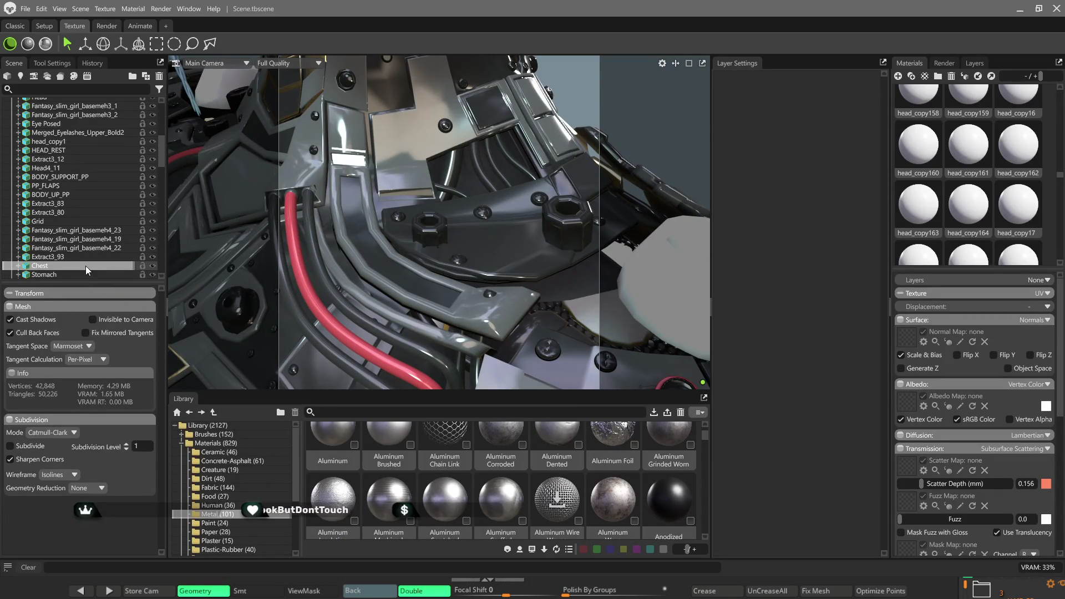
{"action": "left_click_drag", "start_coordinate": [85, 265], "coordinate": [86, 265]}
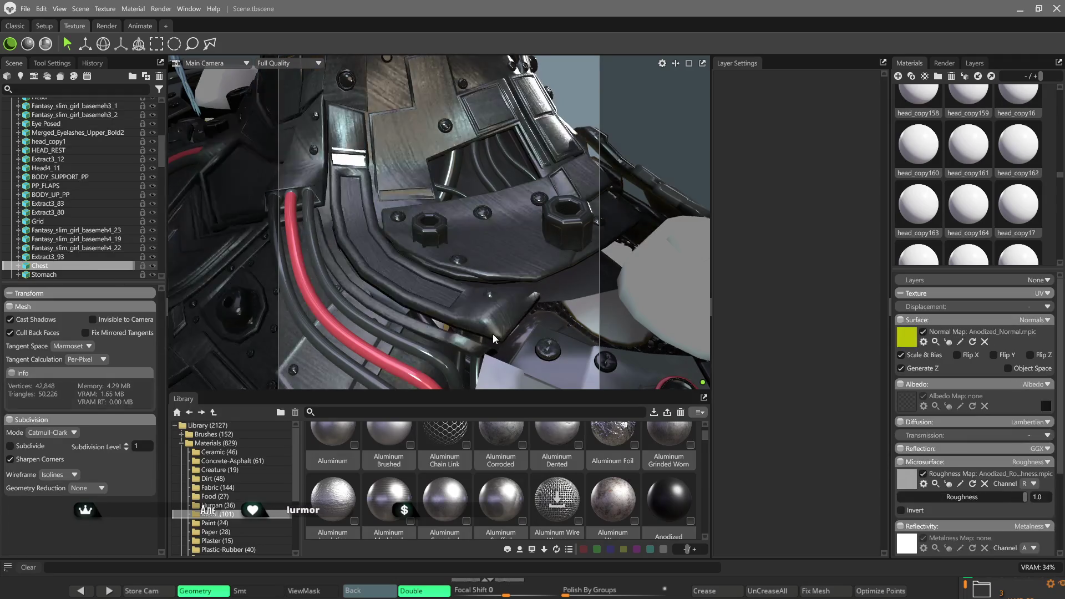
- Set the Anodized material's Texture Tiling to 28.45 and inspect the chest metal
{"action": "left_click", "coordinate": [900, 293]}
{"action": "left_click_drag", "start_coordinate": [963, 312], "coordinate": [996, 307]}
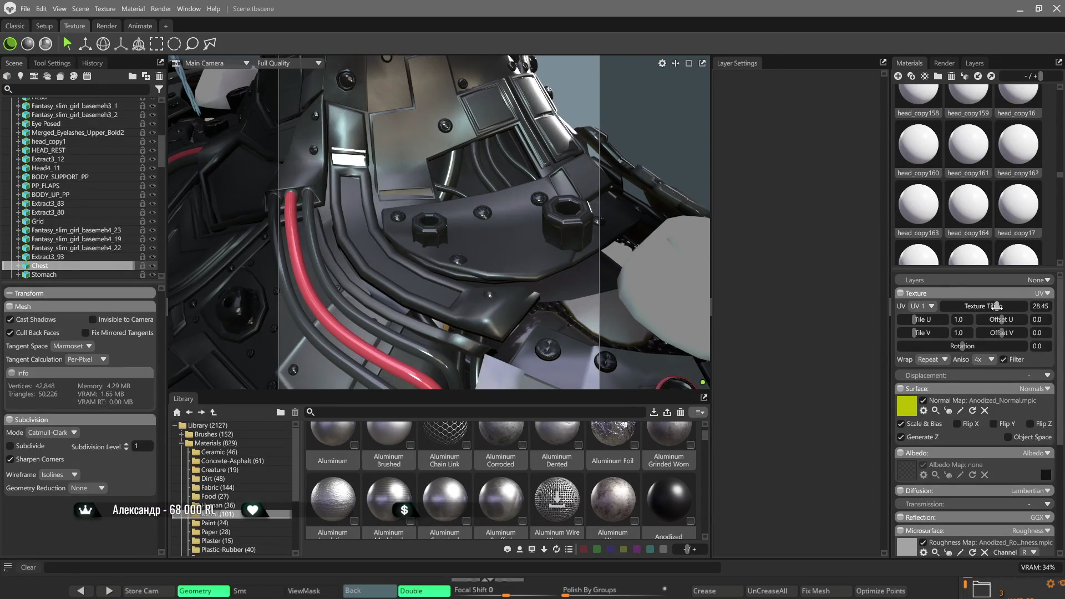
{"action": "scroll", "coordinate": [449, 309], "scroll_direction": "up", "scroll_amount": 2}
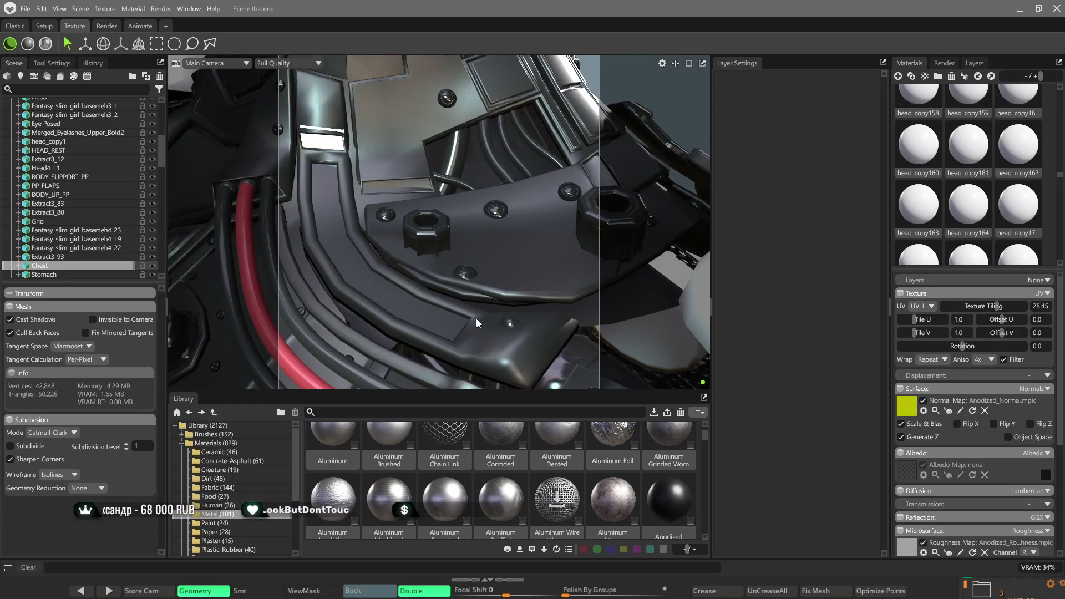
{"action": "mouse_move", "coordinate": [476, 318]}
{"action": "left_mouse_down"}
{"action": "mouse_move", "coordinate": [478, 367]}
{"action": "mouse_move", "coordinate": [485, 292]}
{"action": "mouse_move", "coordinate": [469, 288]}
{"action": "mouse_move", "coordinate": [457, 237]}
{"action": "left_mouse_up"}
{"action": "scroll", "coordinate": [457, 237], "scroll_direction": "up", "scroll_amount": 2}
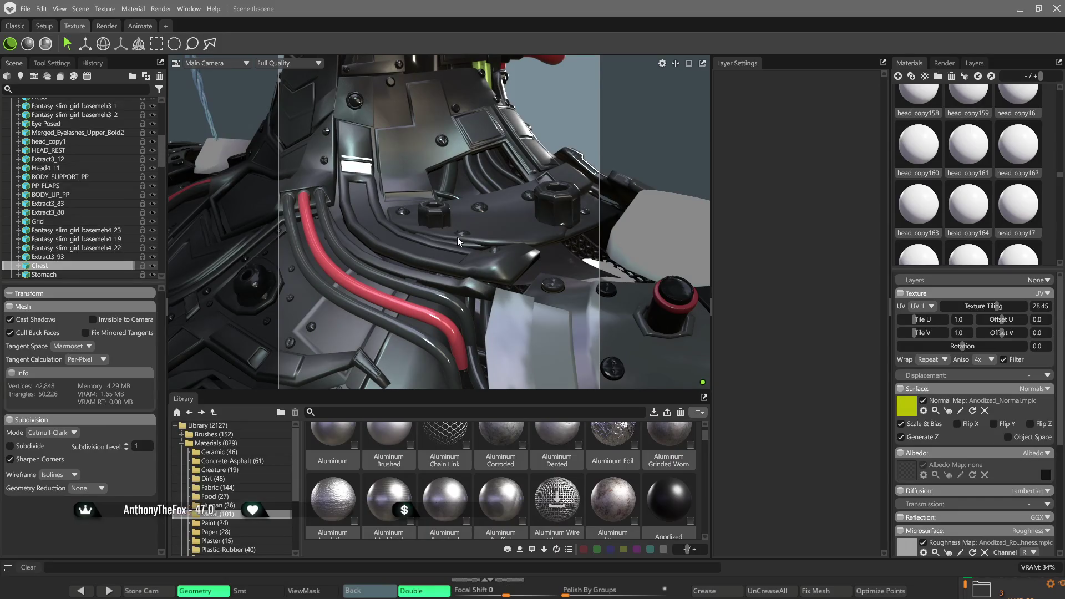
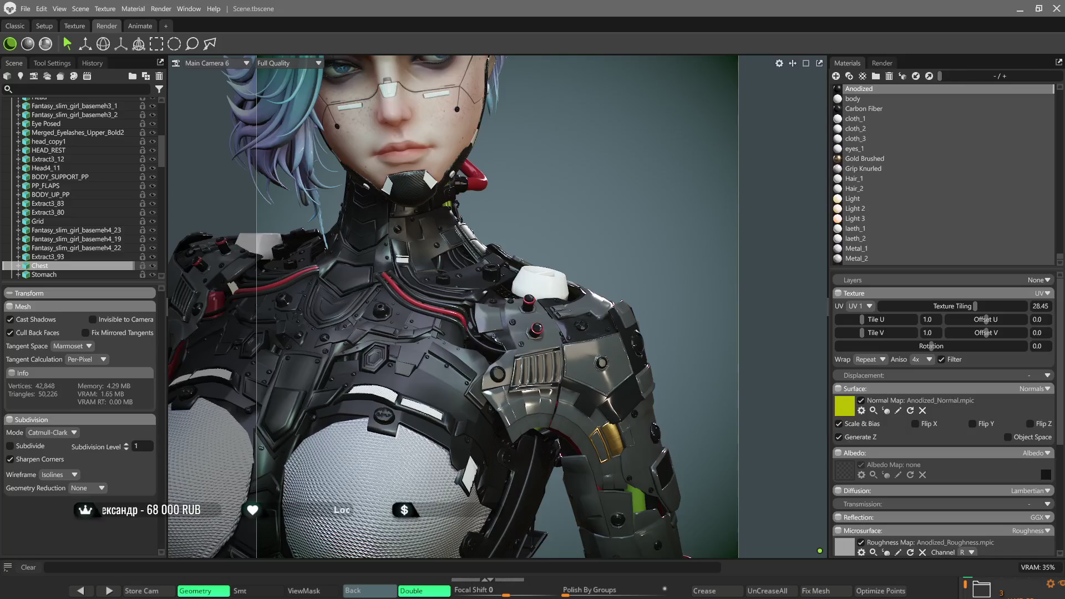
- Switch from Marmoset Toolbag to ZBrush and zoom in on the character's face and chest
{"action": "key", "text": "alt+Tab"}
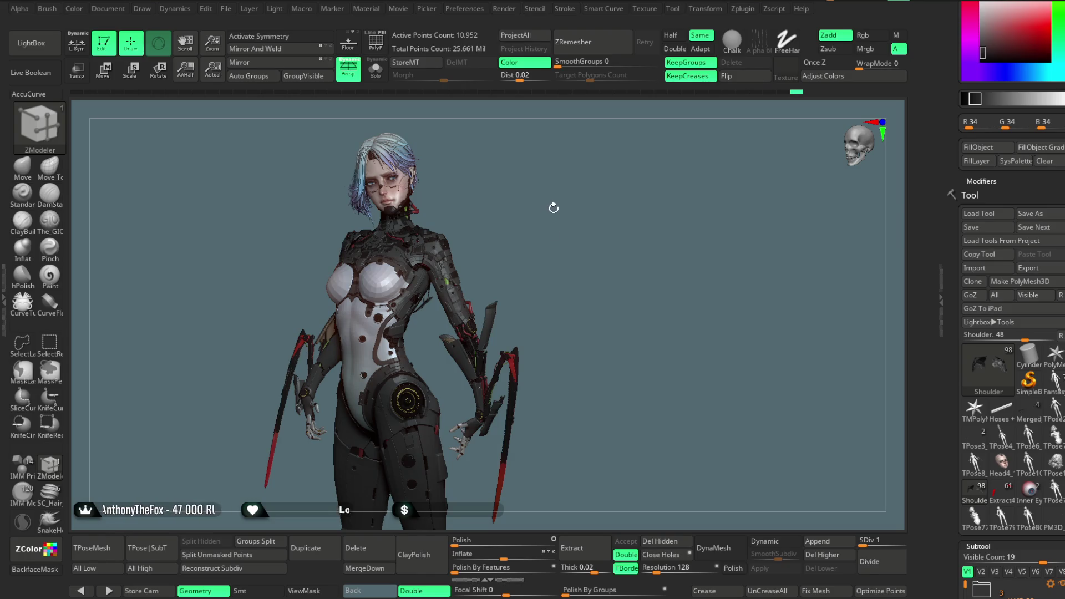
{"action": "mouse_move", "coordinate": [547, 207]}
{"action": "left_mouse_down"}
{"action": "mouse_move", "coordinate": [546, 249]}
{"action": "mouse_move", "coordinate": [650, 332]}
{"action": "mouse_move", "coordinate": [623, 302]}
{"action": "mouse_move", "coordinate": [610, 261]}
{"action": "mouse_move", "coordinate": [721, 195]}
{"action": "mouse_move", "coordinate": [716, 176]}
{"action": "mouse_move", "coordinate": [749, 197]}
{"action": "mouse_move", "coordinate": [737, 210]}
{"action": "left_mouse_up"}
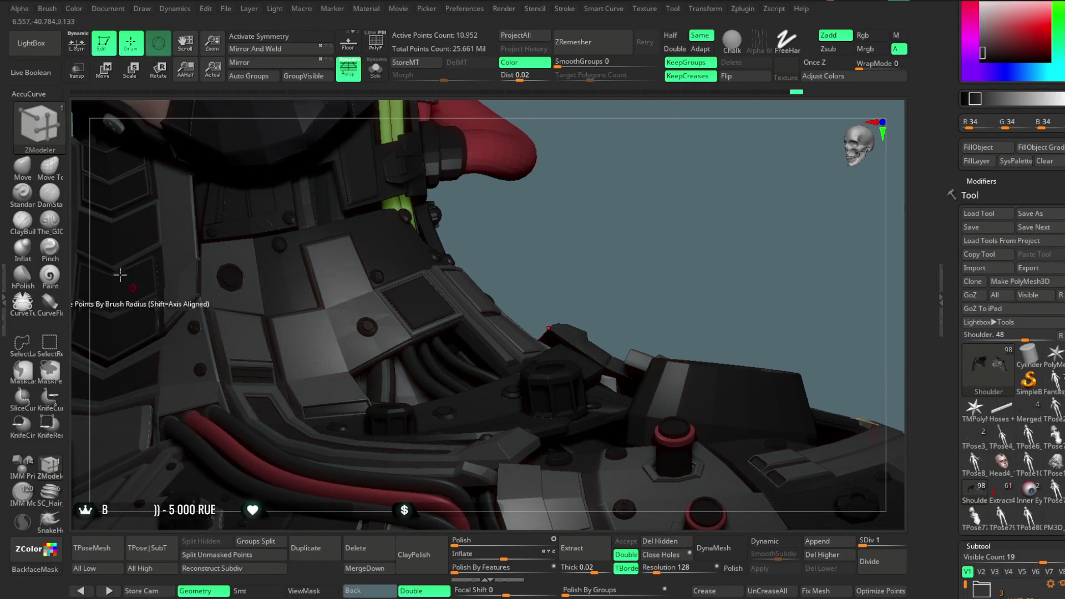
- Select the Move brush and the BODY_UP_PP subtool, then inspect a bolted chest armour plate
{"action": "left_click", "coordinate": [26, 171]}
{"action": "left_click", "coordinate": [257, 373], "text": "alt"}
{"action": "mouse_move", "coordinate": [638, 221]}
{"action": "left_mouse_down", "text": "alt"}
{"action": "mouse_move", "coordinate": [766, 204]}
{"action": "mouse_move", "coordinate": [737, 248]}
{"action": "mouse_move", "coordinate": [808, 304]}
{"action": "mouse_move", "coordinate": [701, 118]}
{"action": "left_mouse_up", "text": "alt"}
{"action": "left_click_drag", "start_coordinate": [846, 209], "coordinate": [482, 306]}
{"action": "key", "text": "space"}
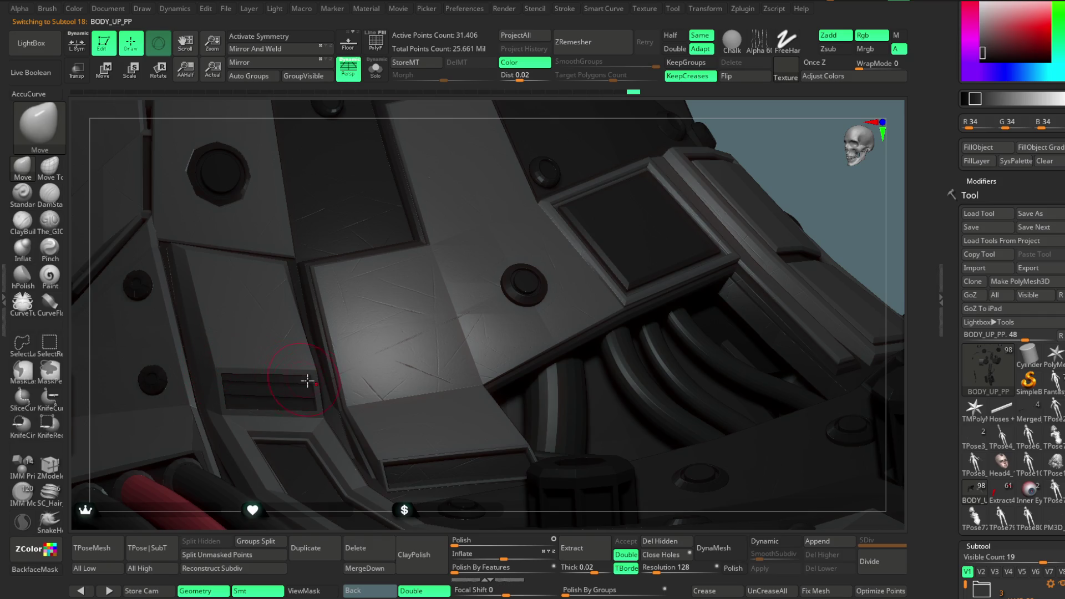
- Inspect the neck, braid, shoulder plate vent, red-capped post and hoses up close
{"action": "mouse_move", "coordinate": [255, 399]}
{"action": "left_mouse_down"}
{"action": "mouse_move", "coordinate": [577, 228]}
{"action": "mouse_move", "coordinate": [618, 221]}
{"action": "mouse_move", "coordinate": [686, 183]}
{"action": "mouse_move", "coordinate": [601, 238]}
{"action": "mouse_move", "coordinate": [585, 235]}
{"action": "mouse_move", "coordinate": [527, 302]}
{"action": "mouse_move", "coordinate": [653, 305]}
{"action": "mouse_move", "coordinate": [395, 311]}
{"action": "left_mouse_up"}
{"action": "key", "text": "space"}
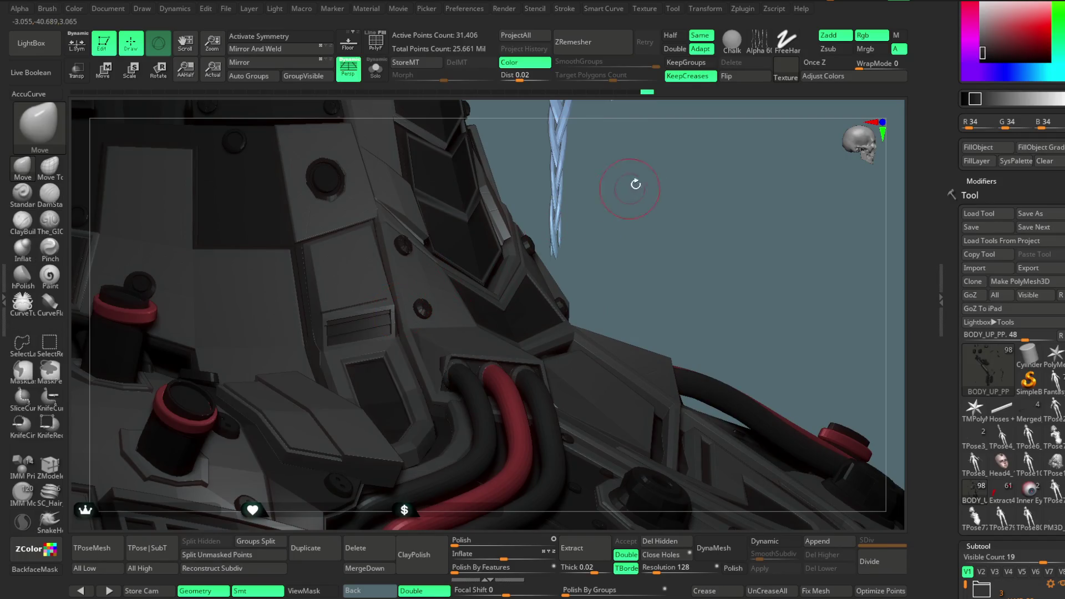
{"action": "mouse_move", "coordinate": [637, 202]}
{"action": "left_mouse_down"}
{"action": "mouse_move", "coordinate": [637, 162]}
{"action": "mouse_move", "coordinate": [255, 344]}
{"action": "left_mouse_up"}
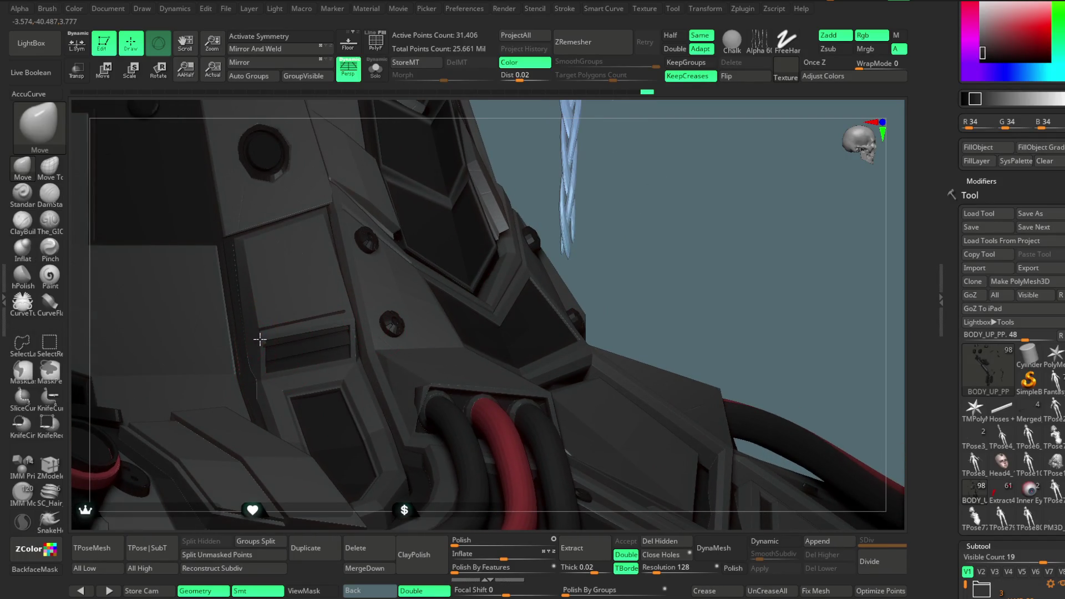
{"action": "left_click_drag", "start_coordinate": [623, 226], "coordinate": [269, 324]}
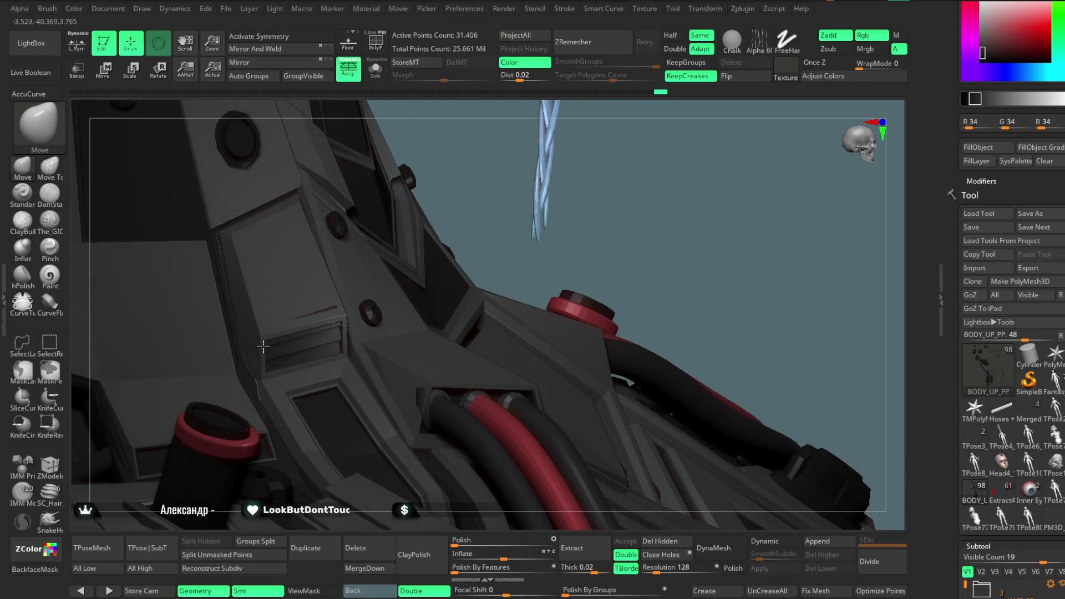
{"action": "mouse_move", "coordinate": [428, 288]}
{"action": "left_mouse_down"}
{"action": "mouse_move", "coordinate": [352, 309]}
{"action": "mouse_move", "coordinate": [339, 331]}
{"action": "left_mouse_up"}
- Zoom in on the head, make the Head subtool active and view the nose and cheeks
{"action": "mouse_move", "coordinate": [637, 254]}
{"action": "left_mouse_down"}
{"action": "mouse_move", "coordinate": [683, 256]}
{"action": "mouse_move", "coordinate": [637, 225]}
{"action": "mouse_move", "coordinate": [647, 243]}
{"action": "mouse_move", "coordinate": [637, 267]}
{"action": "mouse_move", "coordinate": [673, 218]}
{"action": "mouse_move", "coordinate": [660, 185]}
{"action": "mouse_move", "coordinate": [629, 233]}
{"action": "left_mouse_up"}
{"action": "mouse_move", "coordinate": [624, 226]}
{"action": "left_mouse_down"}
{"action": "mouse_move", "coordinate": [622, 275]}
{"action": "mouse_move", "coordinate": [591, 314]}
{"action": "left_mouse_up"}
{"action": "left_click", "coordinate": [449, 291], "text": "alt"}
{"action": "mouse_move", "coordinate": [721, 139]}
{"action": "left_mouse_down"}
{"action": "mouse_move", "coordinate": [703, 178]}
{"action": "mouse_move", "coordinate": [255, 210]}
{"action": "left_mouse_up"}
- Enable X symmetry, examine the lips and chin from several angles, and undo the lip edits
{"action": "key", "text": "x"}
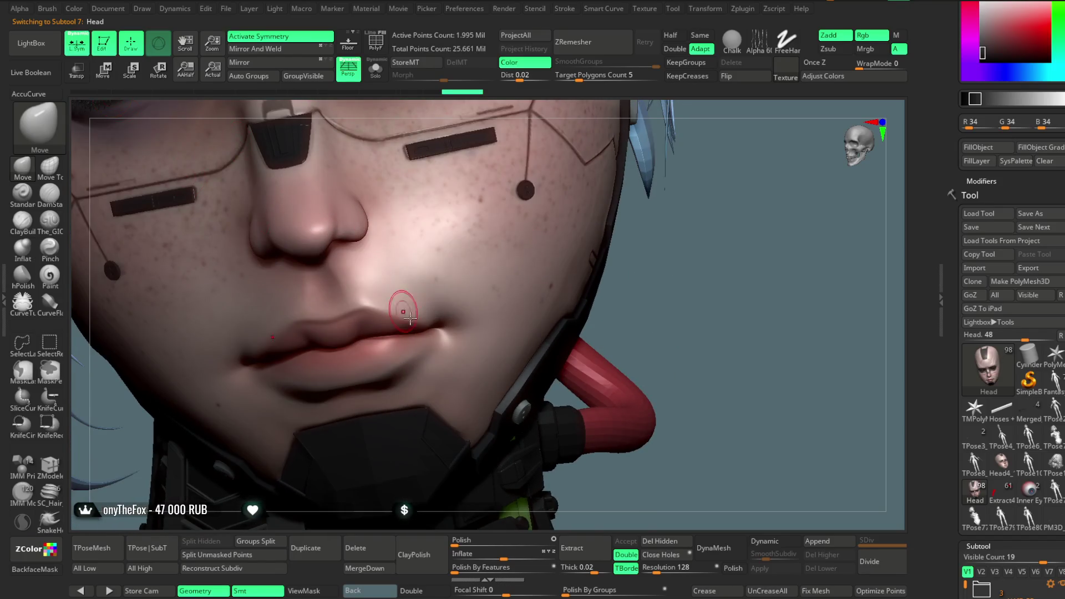
{"action": "key", "text": "space"}
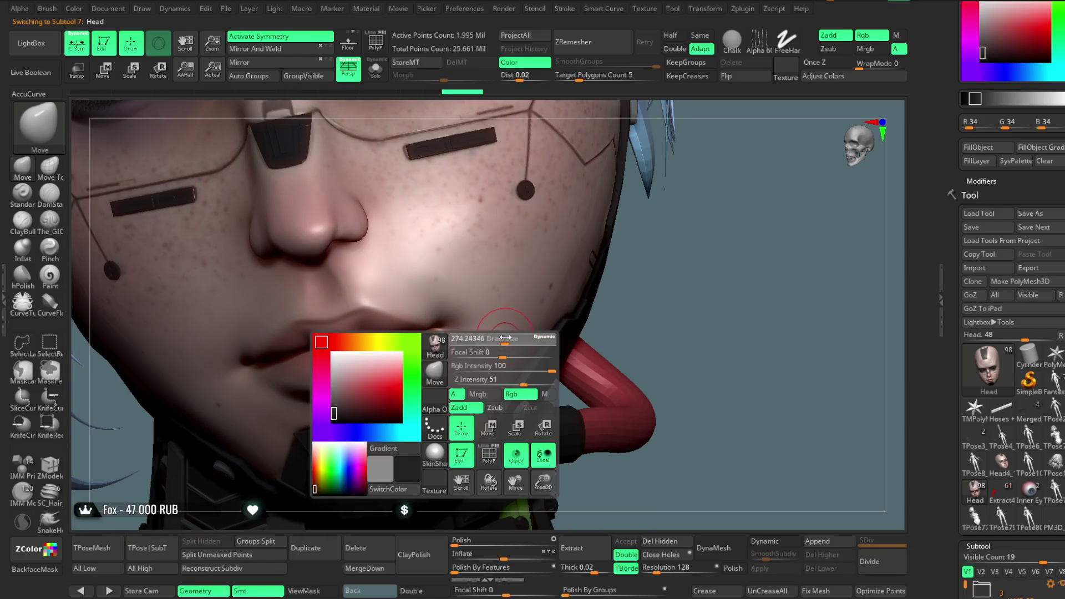
{"action": "mouse_move", "coordinate": [770, 254]}
{"action": "left_mouse_down"}
{"action": "mouse_move", "coordinate": [782, 256]}
{"action": "mouse_move", "coordinate": [621, 313]}
{"action": "left_mouse_up"}
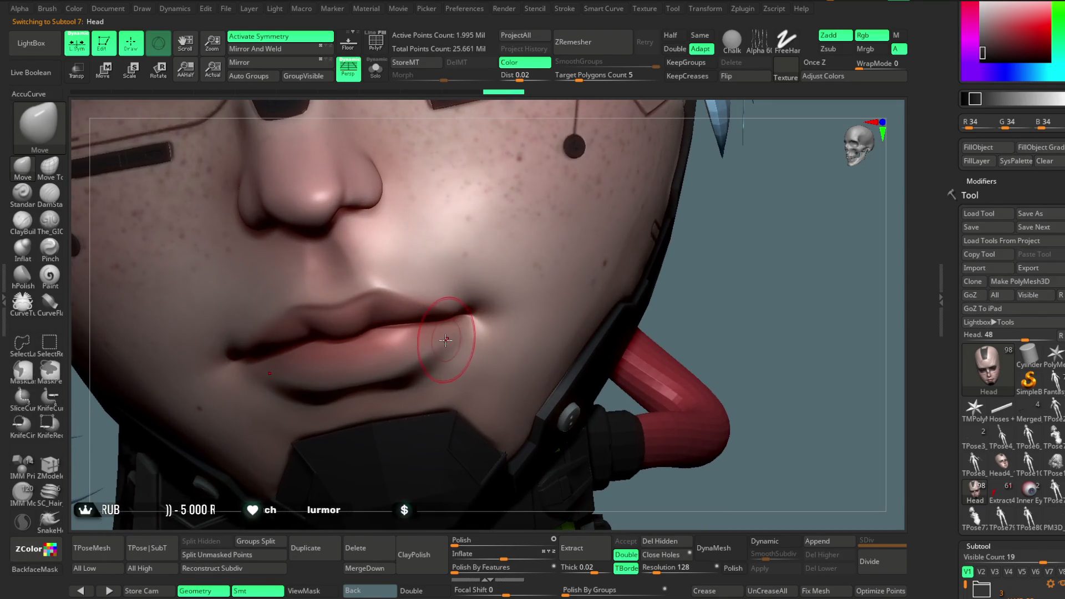
{"action": "left_click_drag", "start_coordinate": [735, 247], "coordinate": [452, 347]}
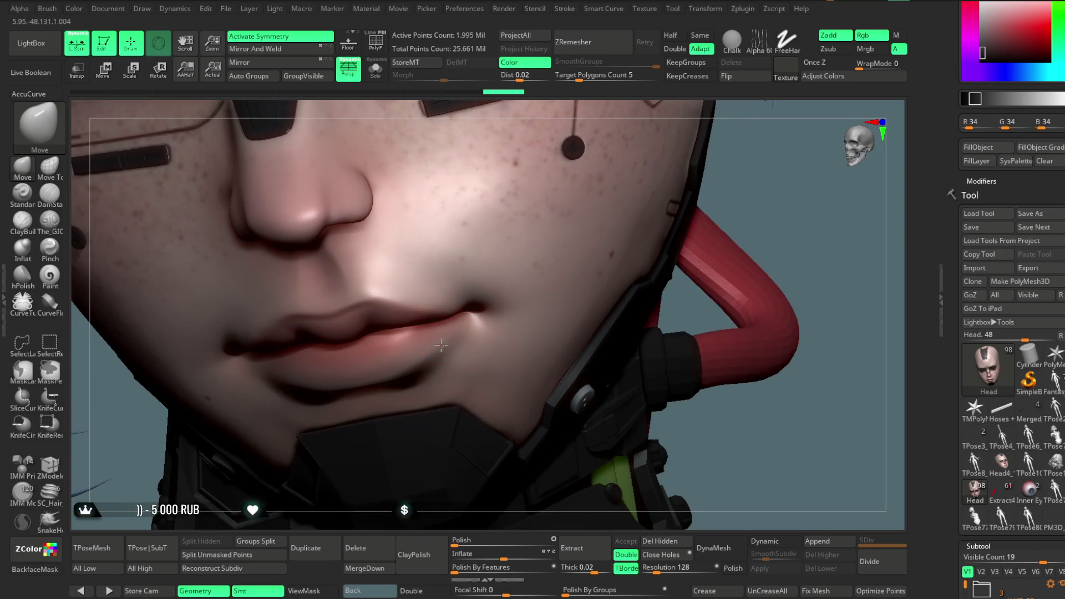
{"action": "left_click_drag", "start_coordinate": [769, 210], "coordinate": [430, 350]}
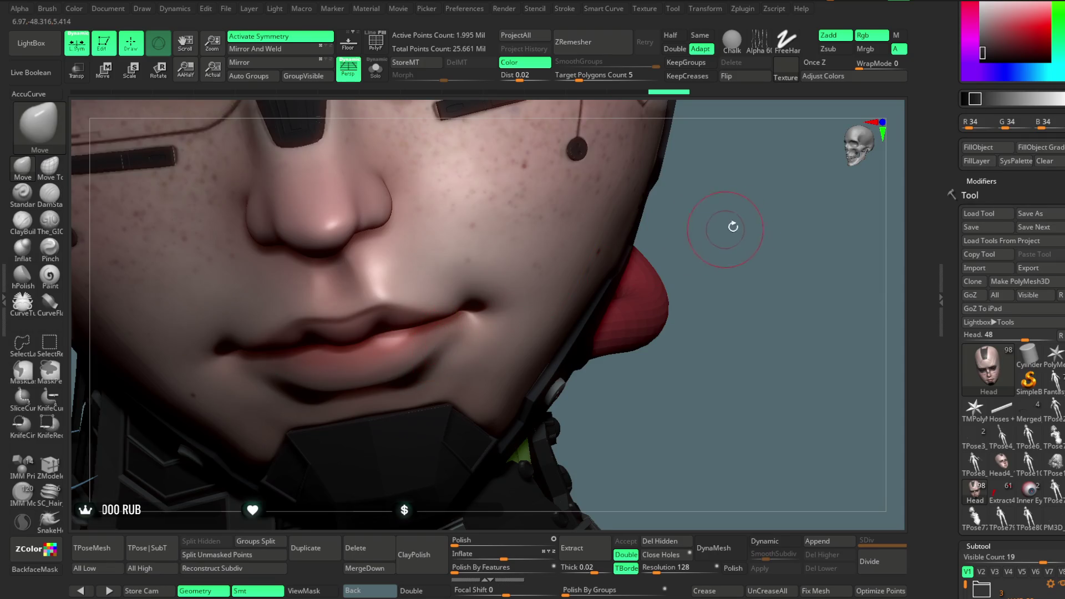
{"action": "left_click_drag", "start_coordinate": [720, 228], "coordinate": [527, 309]}
{"action": "mouse_move", "coordinate": [741, 250]}
{"action": "left_mouse_down"}
{"action": "mouse_move", "coordinate": [703, 269]}
{"action": "mouse_move", "coordinate": [707, 341]}
{"action": "mouse_move", "coordinate": [392, 368]}
{"action": "left_mouse_up"}
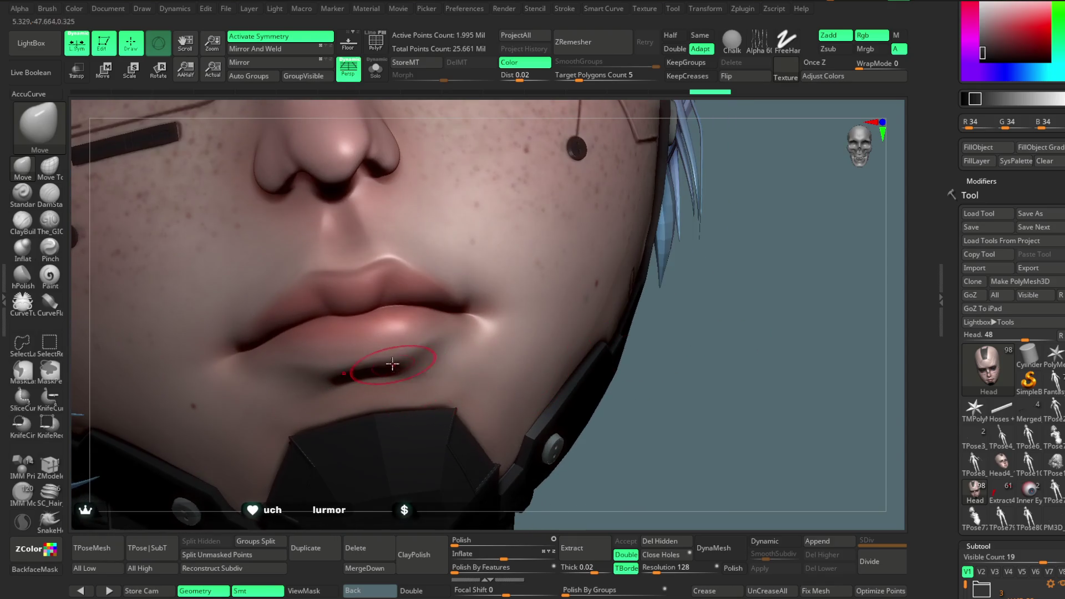
{"action": "left_click_drag", "start_coordinate": [672, 357], "coordinate": [447, 343]}
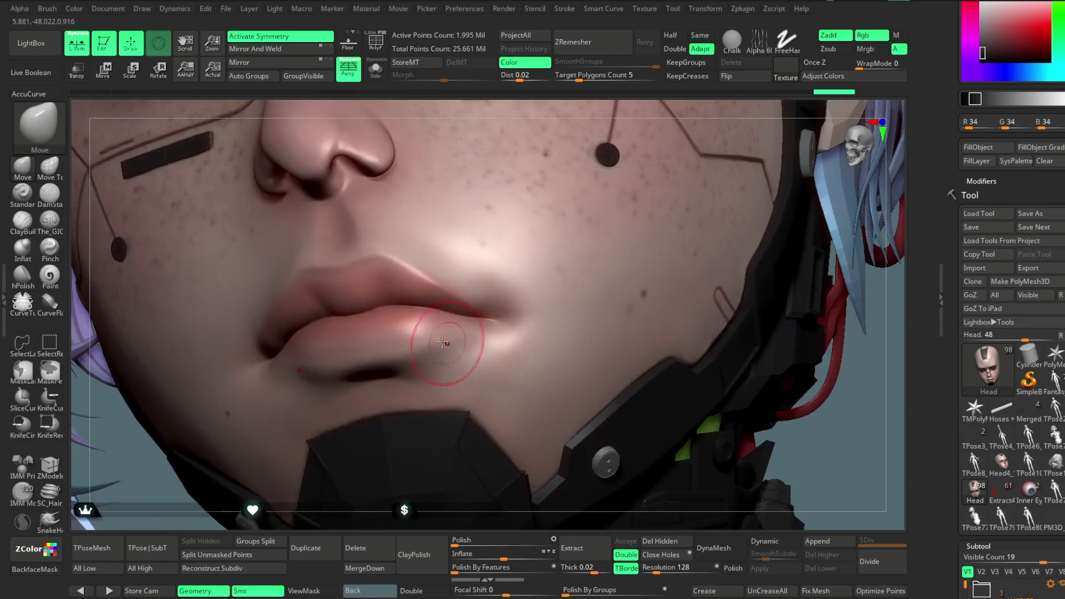
{"action": "mouse_move", "coordinate": [622, 152]}
{"action": "left_mouse_down"}
{"action": "mouse_move", "coordinate": [644, 163]}
{"action": "mouse_move", "coordinate": [423, 351]}
{"action": "left_mouse_up"}
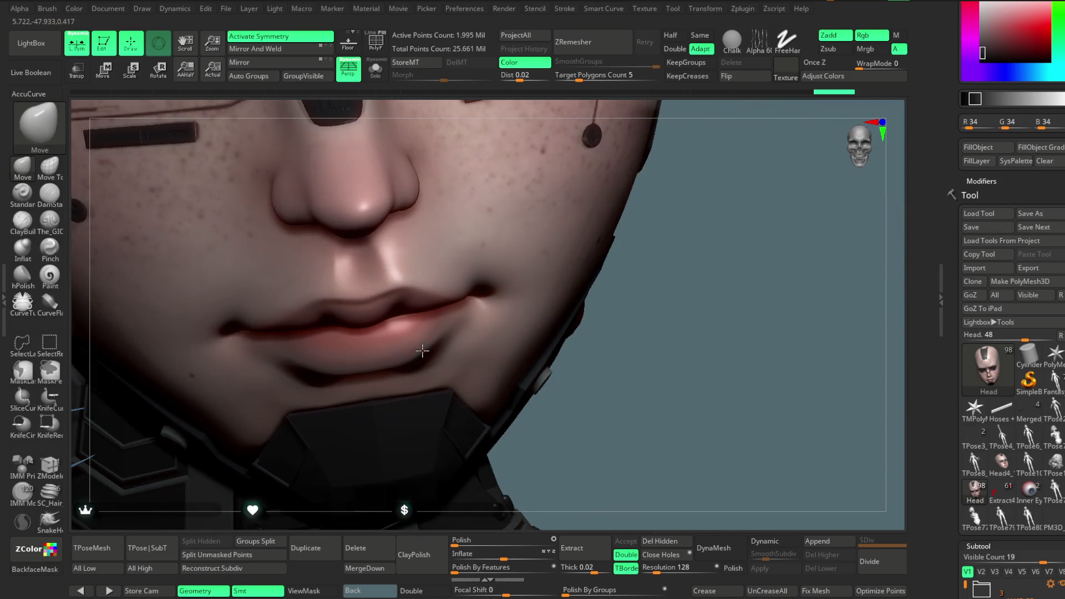
{"action": "key", "text": "ctrl+z"}
{"action": "key", "text": "ctrl+z"}
{"action": "key", "text": "ctrl+z"}
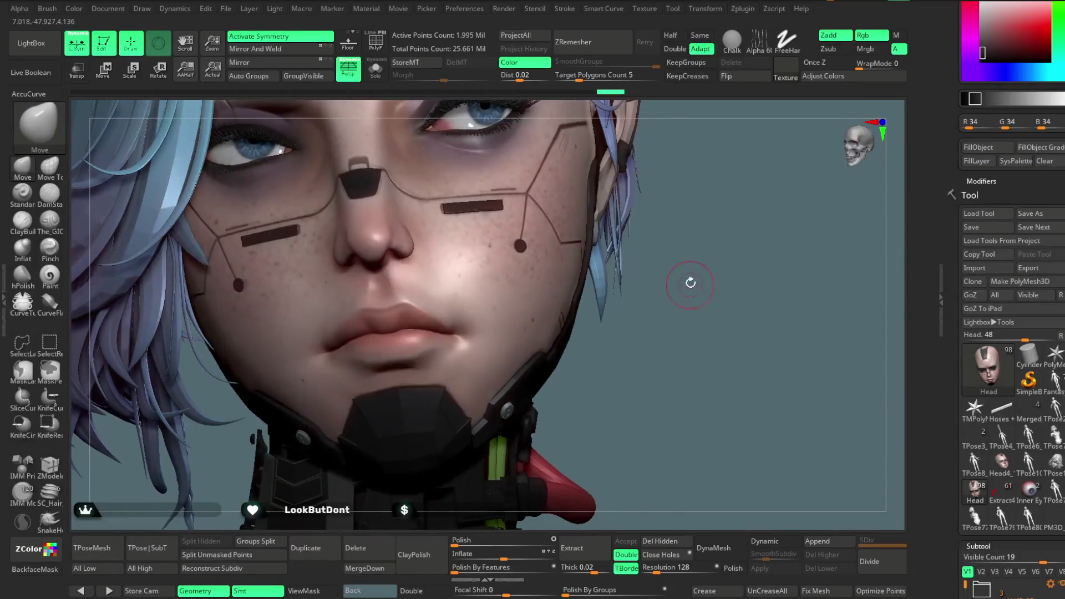
- Pick a skin tone and paint soft Rgb touch-ups around the lip corner
{"action": "mouse_move", "coordinate": [690, 264]}
{"action": "left_mouse_down"}
{"action": "mouse_move", "coordinate": [720, 308]}
{"action": "mouse_move", "coordinate": [732, 309]}
{"action": "left_mouse_up"}
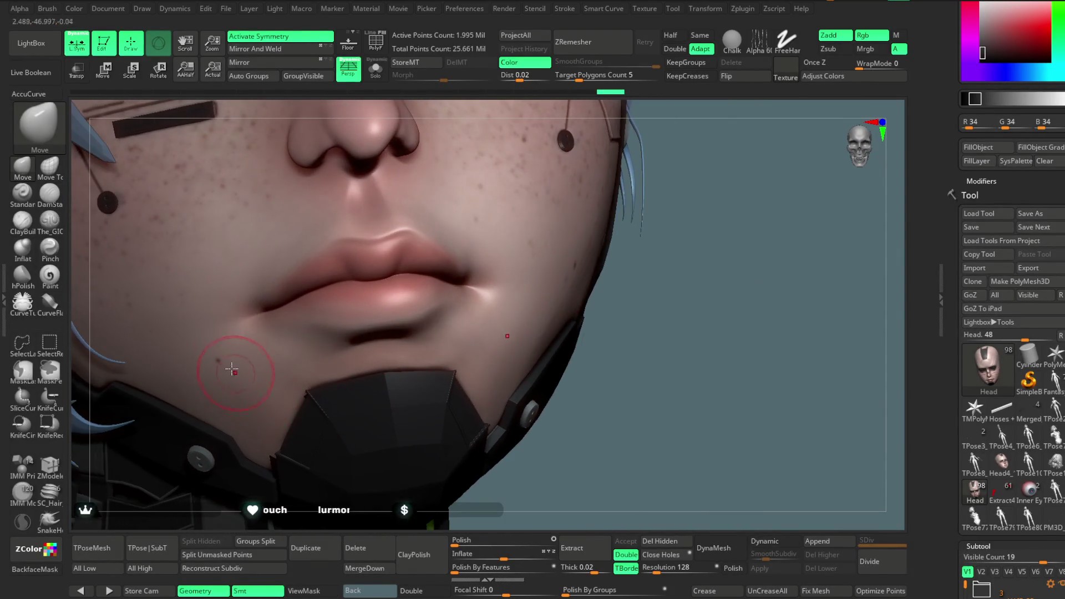
{"action": "key", "text": "c"}
{"action": "left_click", "coordinate": [50, 274]}
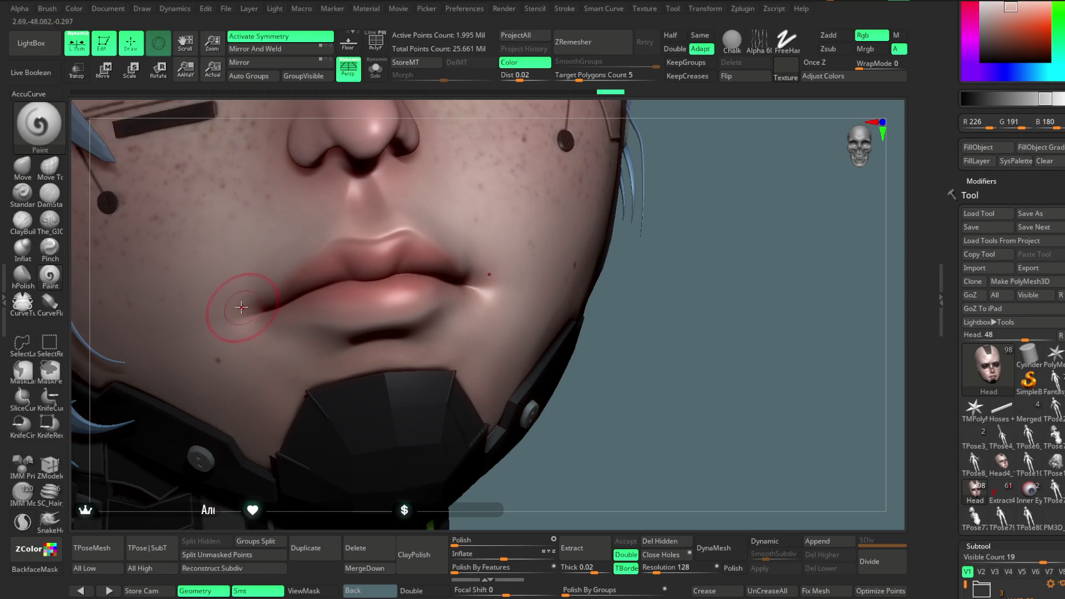
{"action": "left_click_drag", "start_coordinate": [230, 331], "coordinate": [263, 359]}
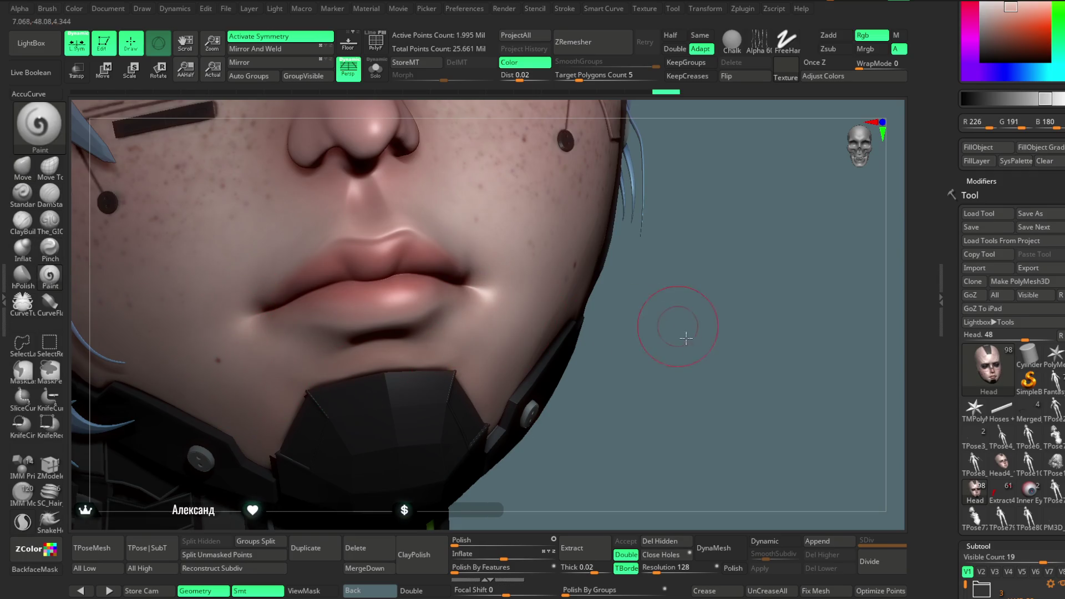
{"action": "left_click_drag", "start_coordinate": [686, 336], "coordinate": [643, 333]}
{"action": "mouse_move", "coordinate": [255, 350]}
{"action": "left_mouse_down"}
{"action": "mouse_move", "coordinate": [266, 333]}
{"action": "mouse_move", "coordinate": [243, 327]}
{"action": "left_mouse_up"}
{"action": "mouse_move", "coordinate": [553, 313]}
{"action": "left_mouse_down"}
{"action": "mouse_move", "coordinate": [566, 265]}
{"action": "mouse_move", "coordinate": [588, 246]}
{"action": "mouse_move", "coordinate": [637, 277]}
{"action": "left_mouse_up"}
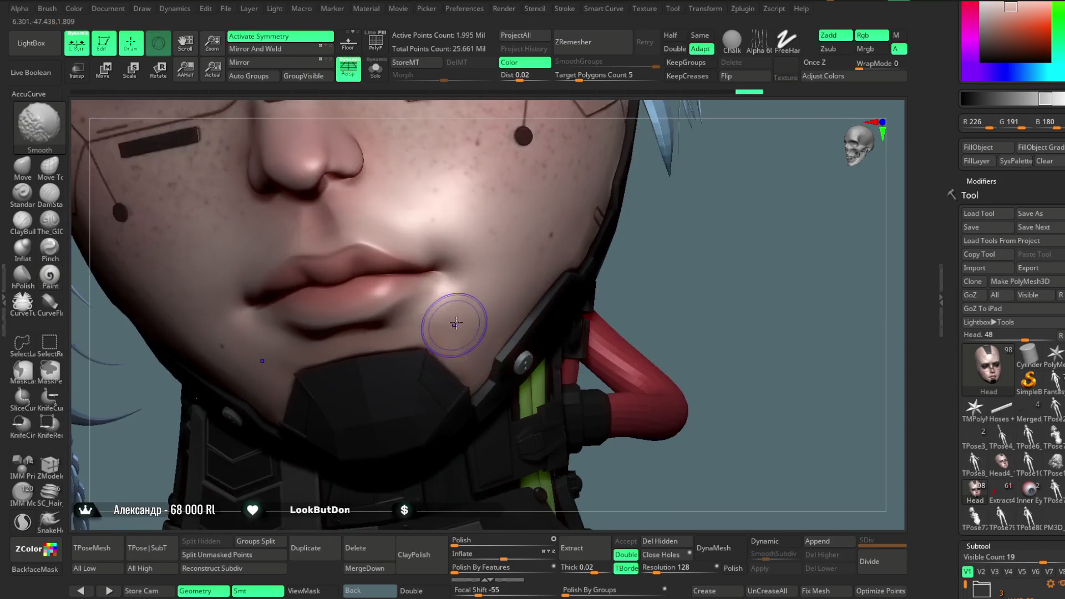
- Switch the paint channels to Mrgb and pan out to show more of the figure
{"action": "key", "text": "ctrl"}
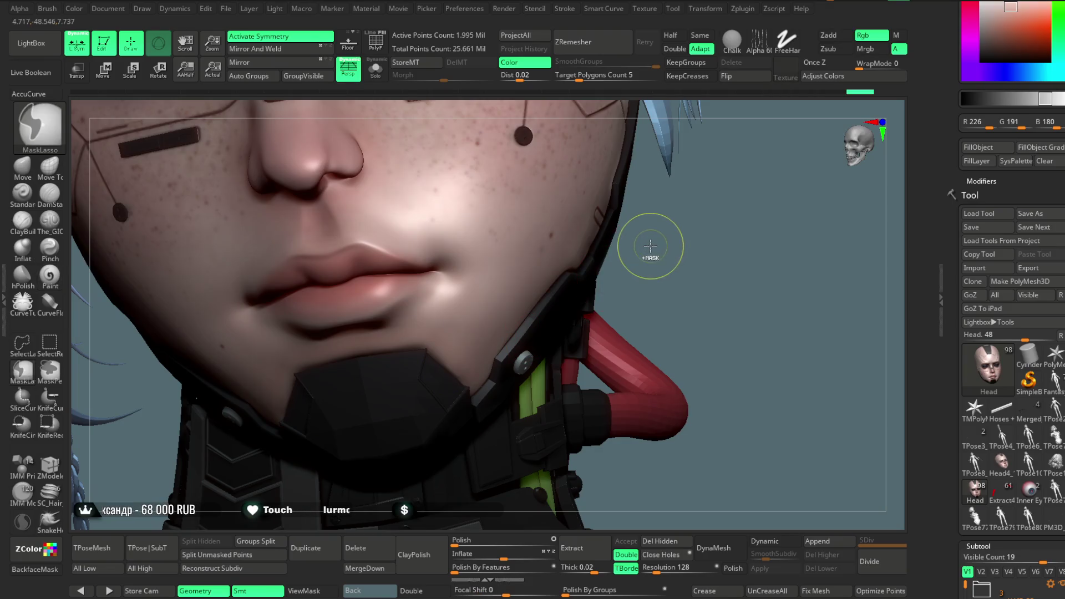
{"action": "left_click", "coordinate": [868, 48]}
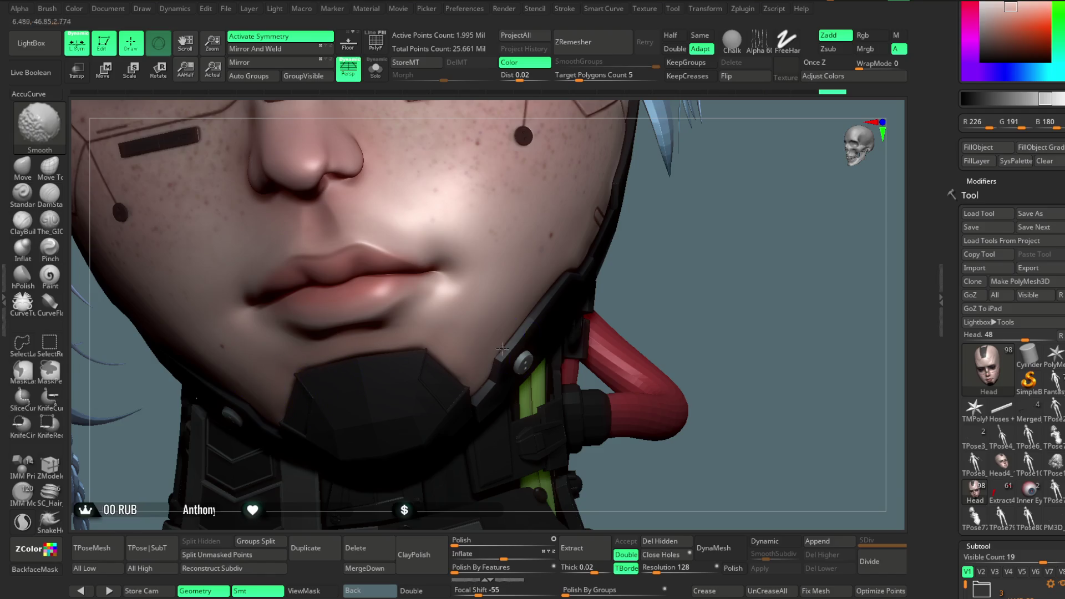
{"action": "mouse_move", "coordinate": [682, 241]}
{"action": "left_mouse_down", "text": "alt"}
{"action": "mouse_move", "coordinate": [660, 266]}
{"action": "mouse_move", "coordinate": [653, 209]}
{"action": "mouse_move", "coordinate": [642, 217]}
{"action": "mouse_move", "coordinate": [656, 226]}
{"action": "mouse_move", "coordinate": [623, 243]}
{"action": "mouse_move", "coordinate": [603, 205]}
{"action": "mouse_move", "coordinate": [578, 256]}
{"action": "mouse_move", "coordinate": [560, 216]}
{"action": "left_mouse_up", "text": "alt"}
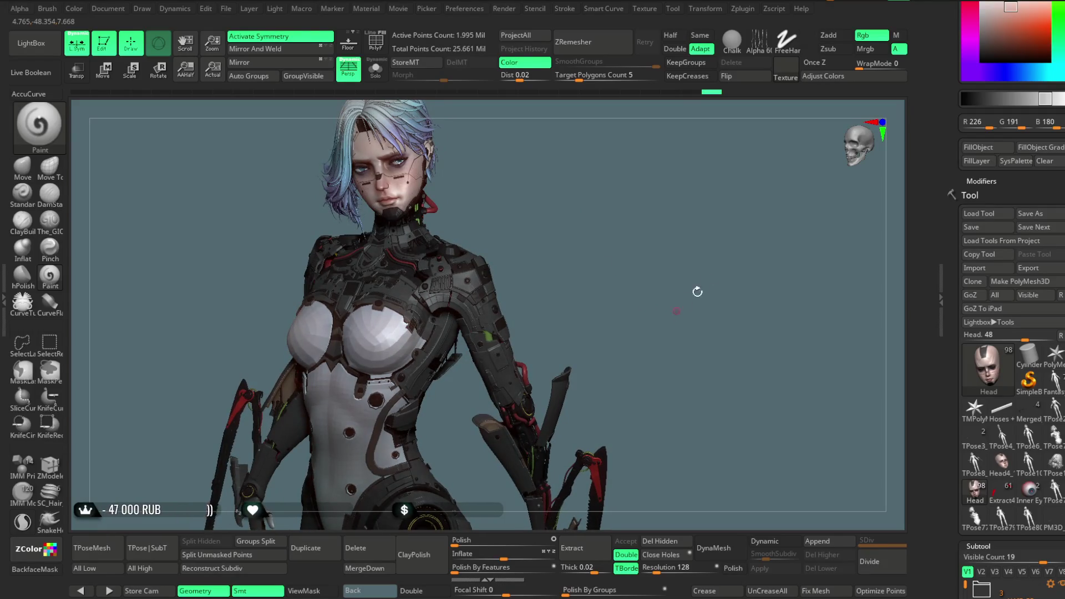
{"action": "left_click", "coordinate": [226, 9]}
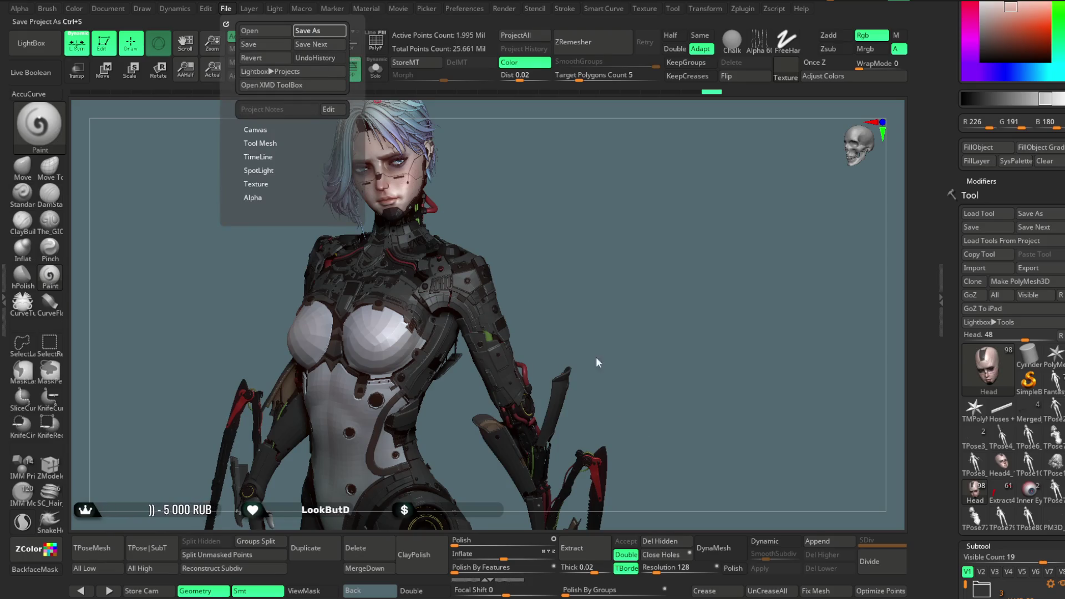
- Save the project and raise every subtool to its highest subdivision with All High
{"action": "key", "text": "ctrl+s"}
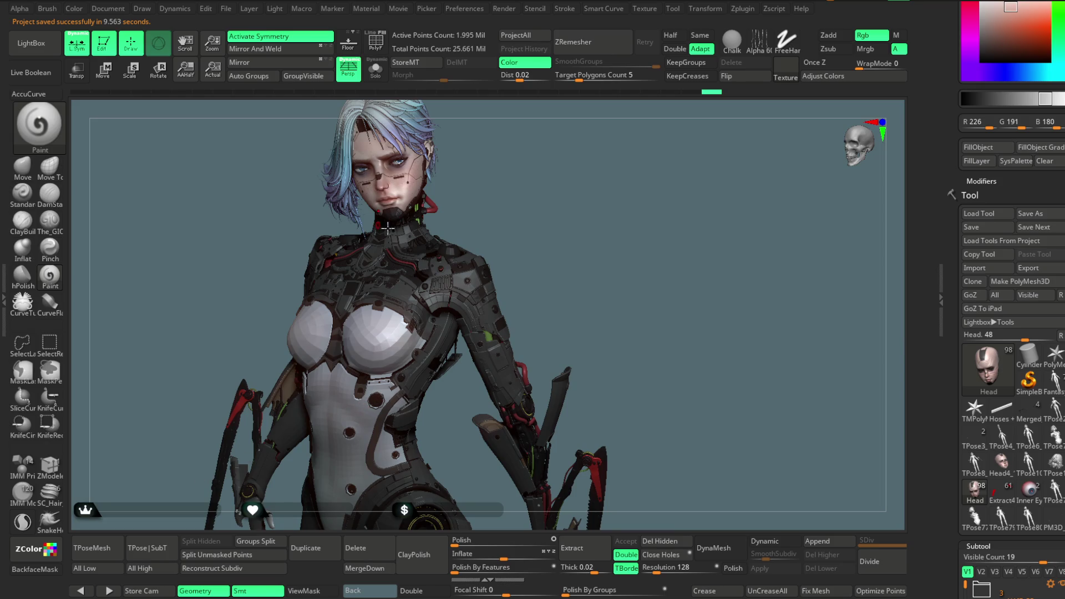
{"action": "left_click", "coordinate": [743, 10]}
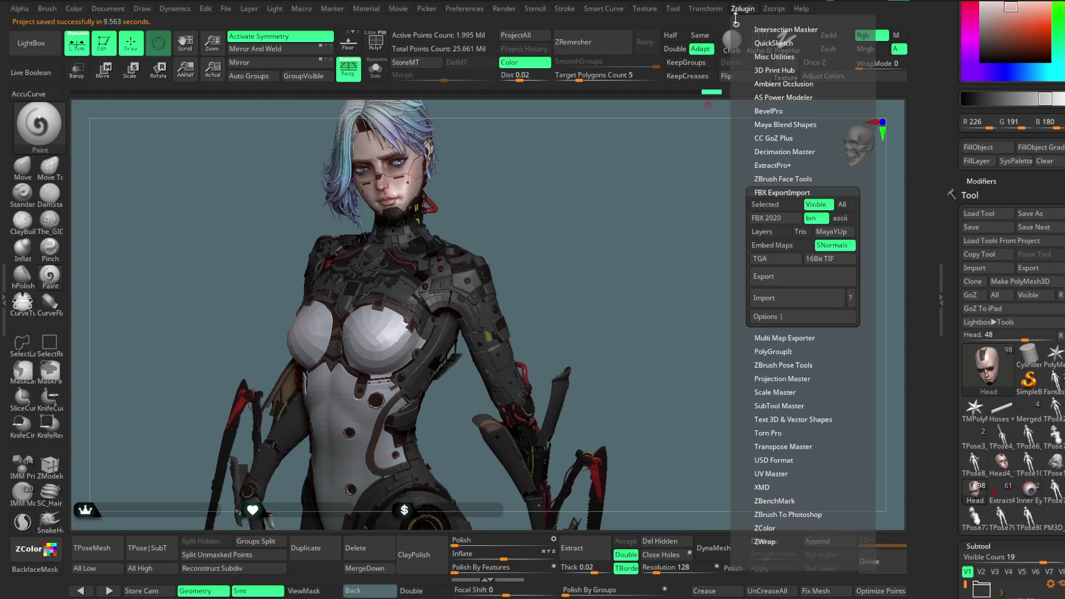
{"action": "mouse_move", "coordinate": [528, 162]}
{"action": "left_mouse_down"}
{"action": "mouse_move", "coordinate": [560, 167]}
{"action": "mouse_move", "coordinate": [555, 177]}
{"action": "left_mouse_up"}
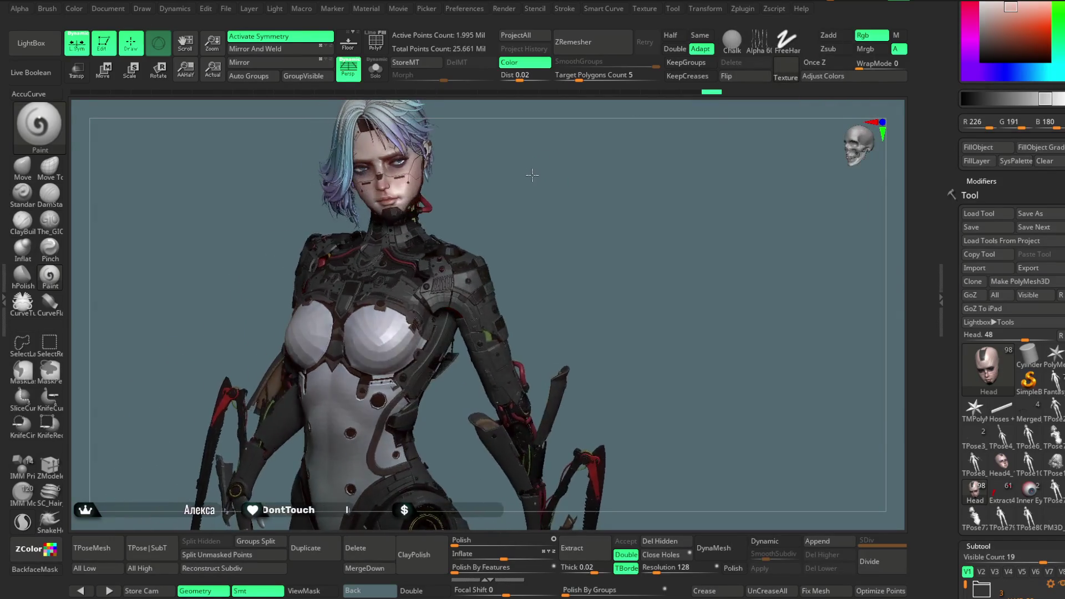
{"action": "left_click", "coordinate": [743, 9]}
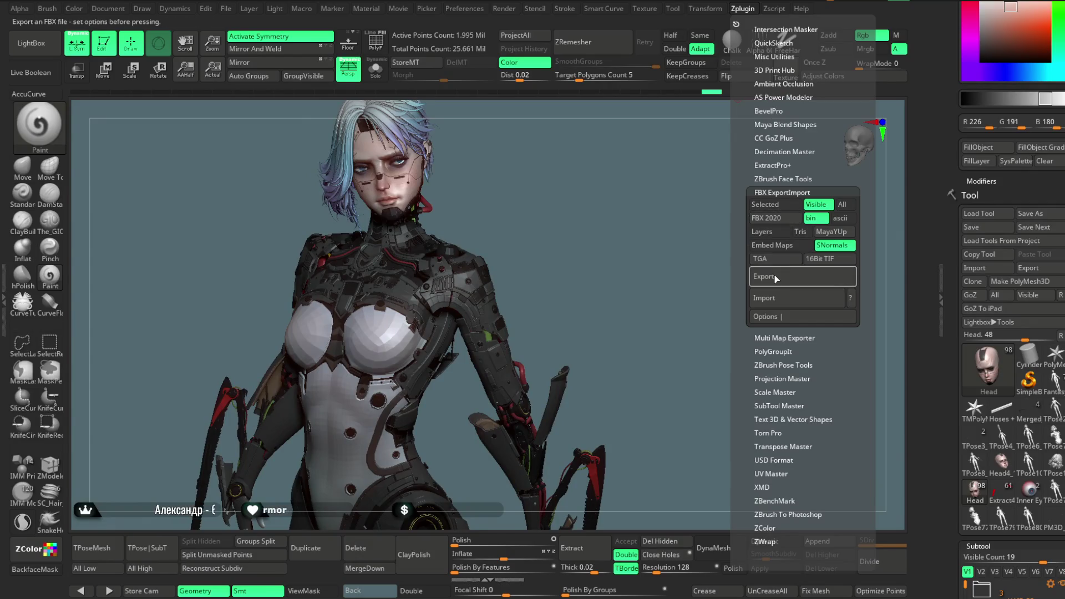
{"action": "left_click", "coordinate": [142, 569]}
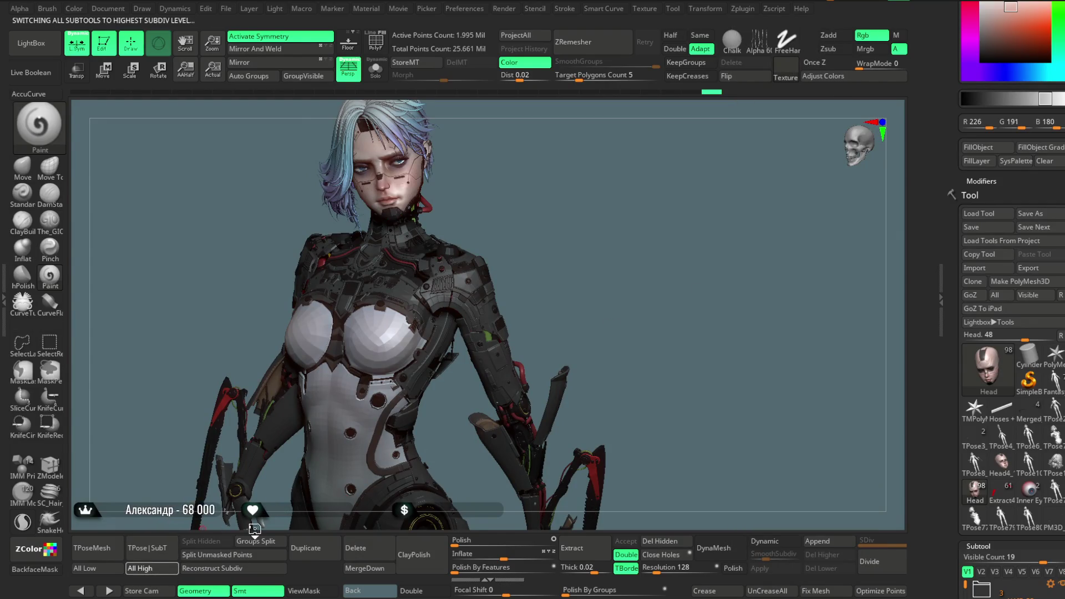
{"action": "left_click", "coordinate": [745, 12]}
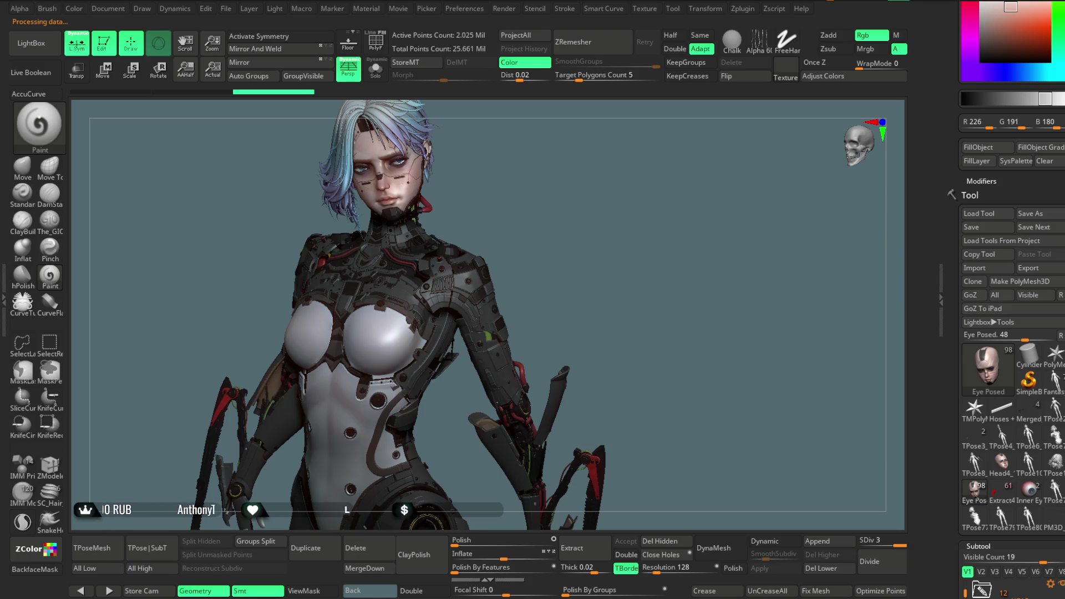
- Advance through the subtool list during FBX export until reaching the Chest piece
{"action": "key", "text": "alt+Down"}
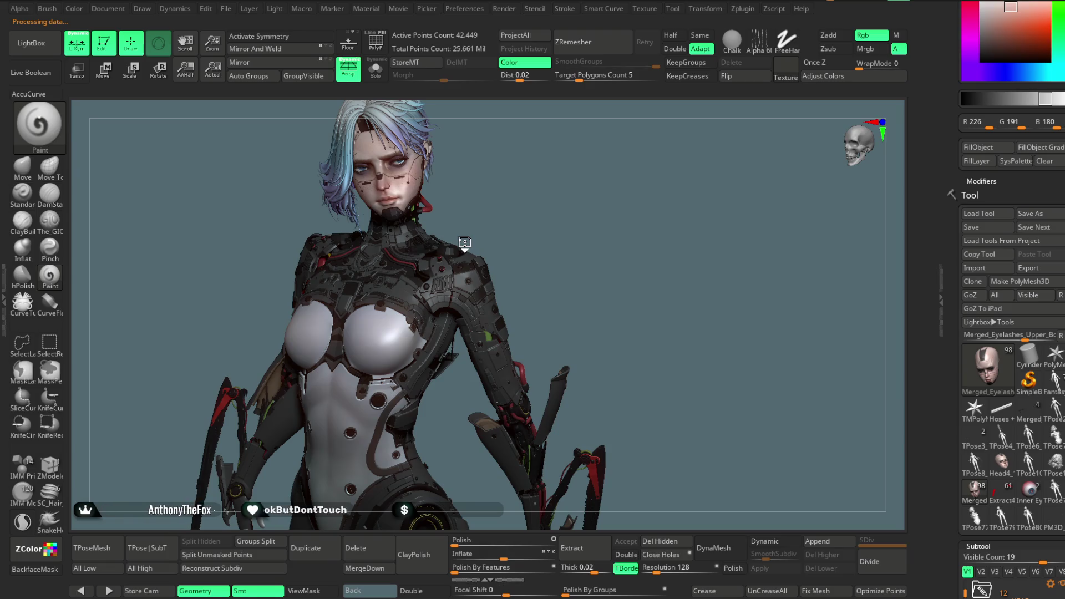
{"action": "key", "text": "alt+Down"}
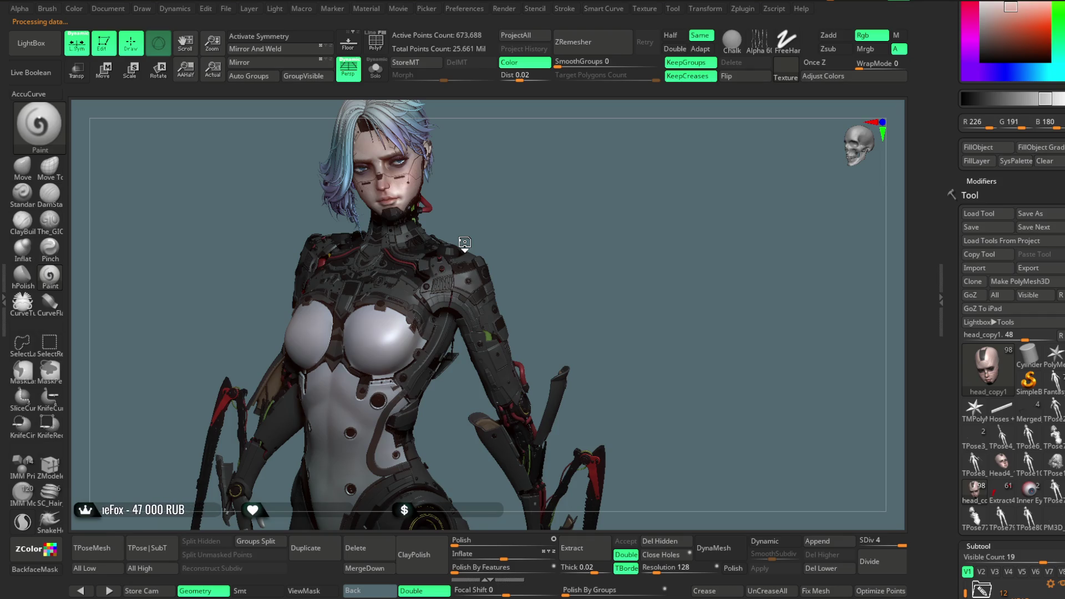
{"action": "key", "text": "alt+Down"}
{"action": "key", "text": "alt+Down"}
{"action": "key", "text": "alt+Down"}
{"action": "key", "text": "alt+Down"}
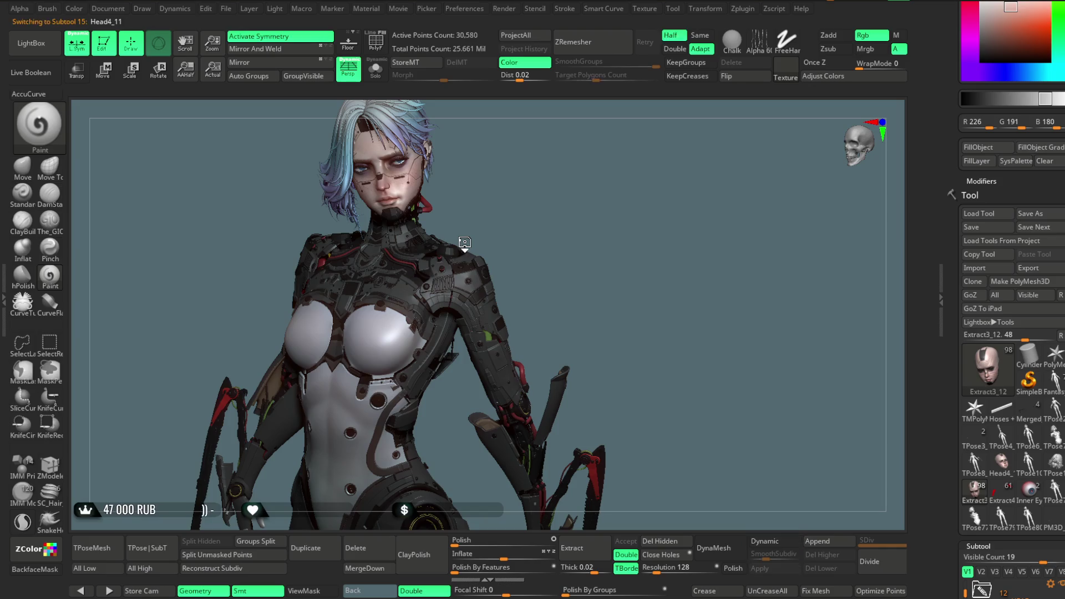
{"action": "key", "text": "alt+Down"}
{"action": "key", "text": "alt+Down"}
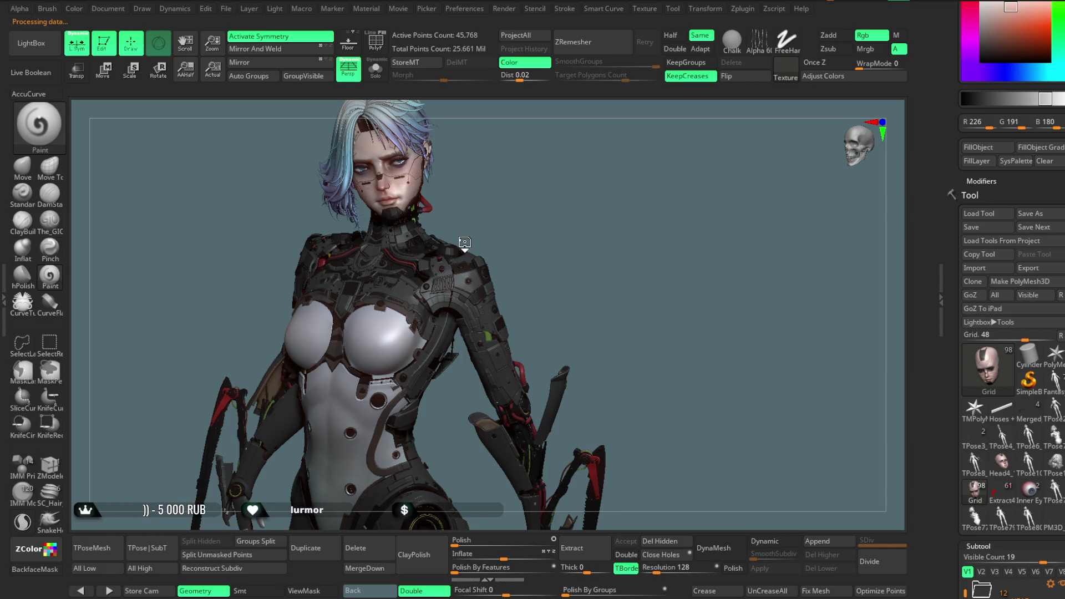
{"action": "key", "text": "alt+Down"}
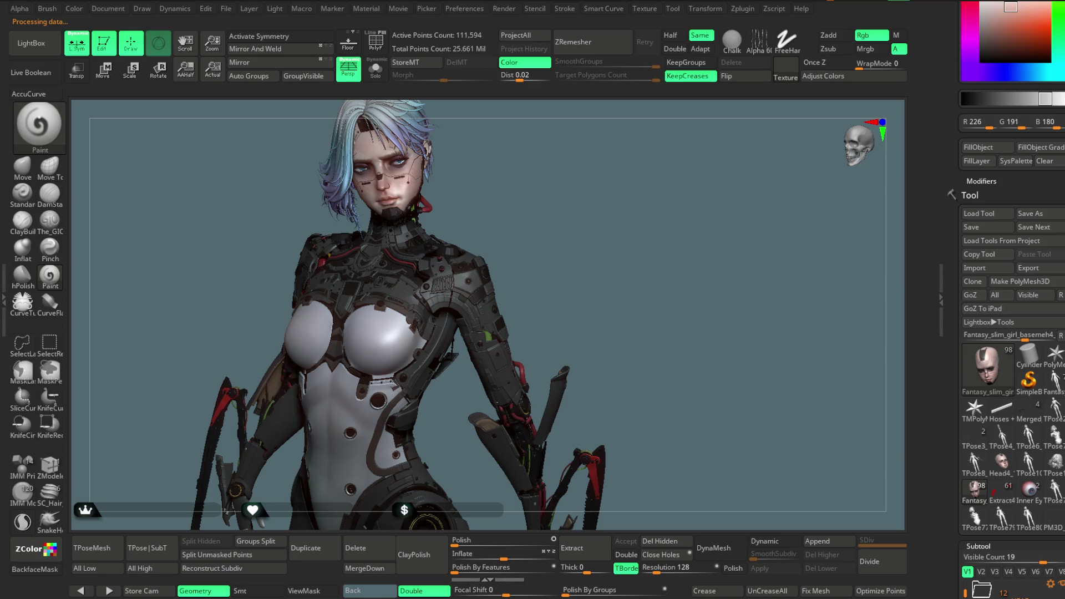
{"action": "left_click", "coordinate": [465, 243], "text": "alt"}
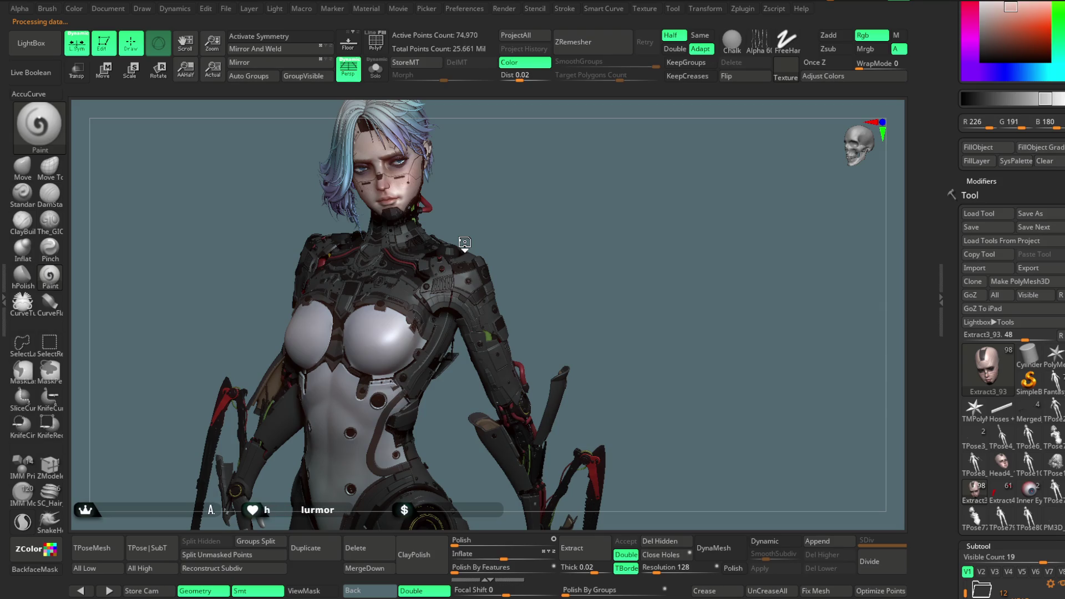
{"action": "left_click", "coordinate": [464, 243], "text": "alt"}
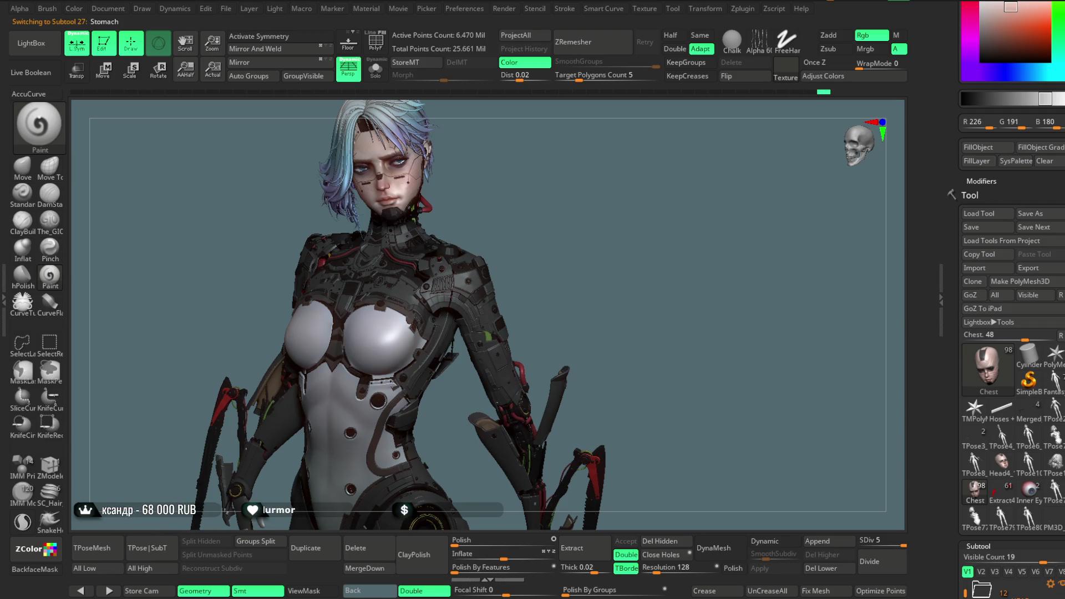
- Export the Stomach, Extract3_49, Extract3_102, PM3D_Cube3D2_2, body and Legs_1 subtools in turn
{"action": "left_click", "coordinate": [465, 246], "text": "alt"}
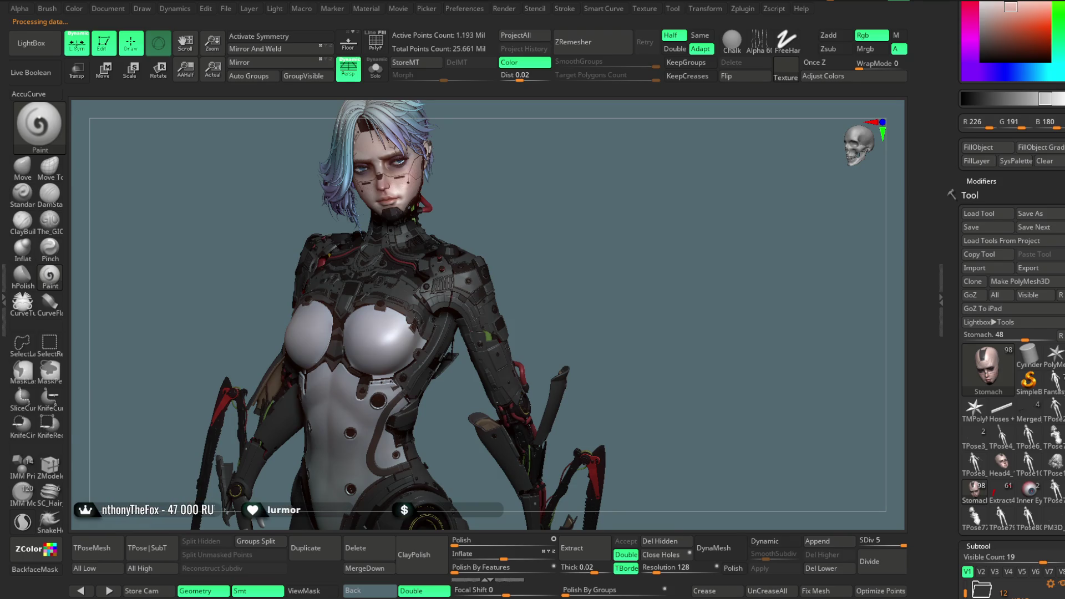
{"action": "left_click", "coordinate": [464, 244], "text": "alt"}
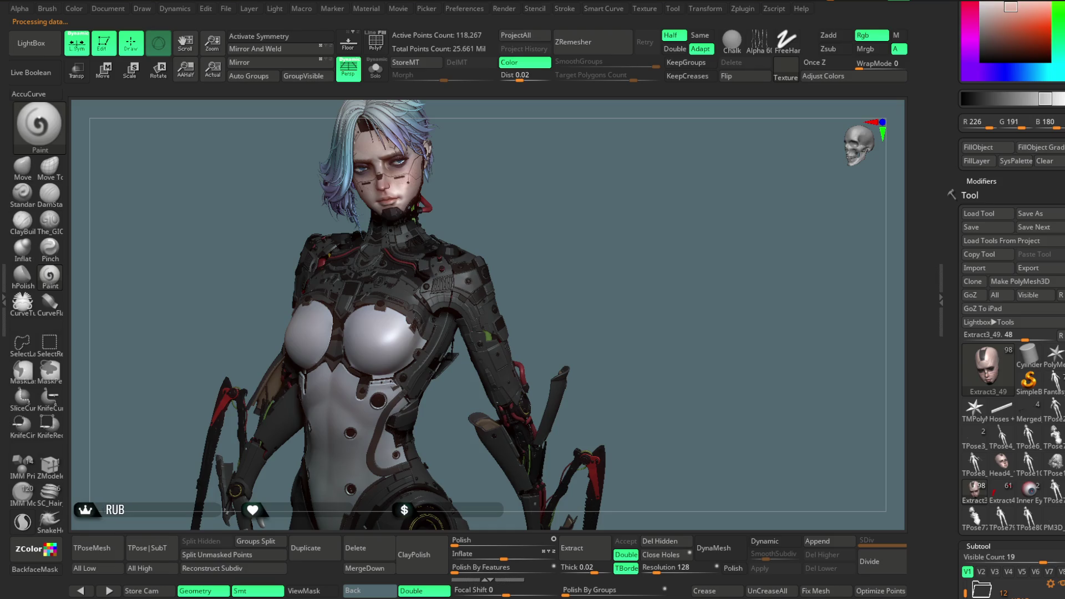
{"action": "left_click", "coordinate": [464, 244], "text": "alt"}
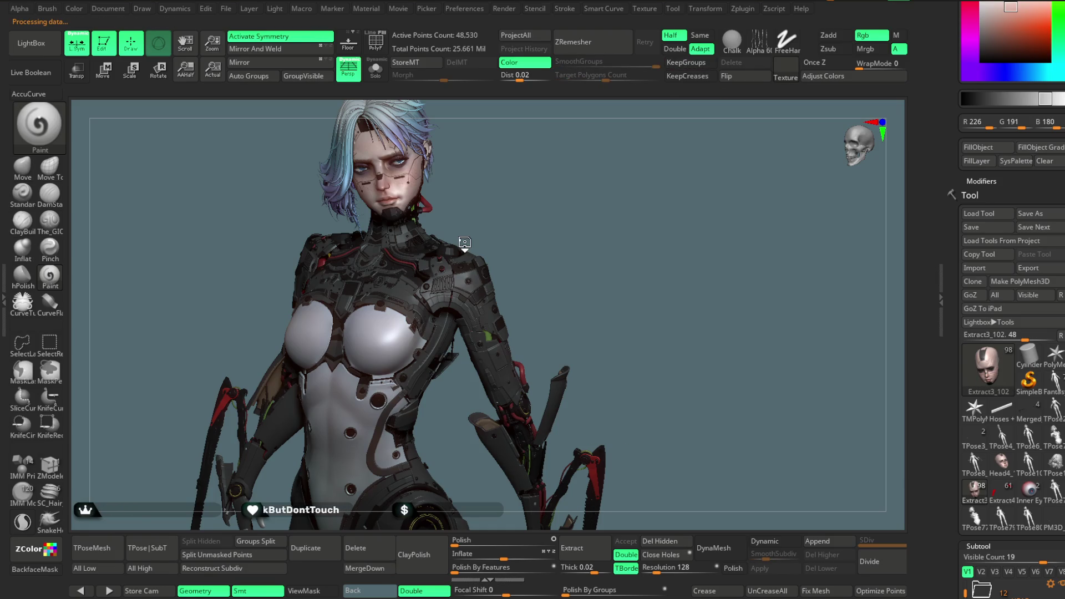
{"action": "left_click", "coordinate": [464, 244], "text": "alt"}
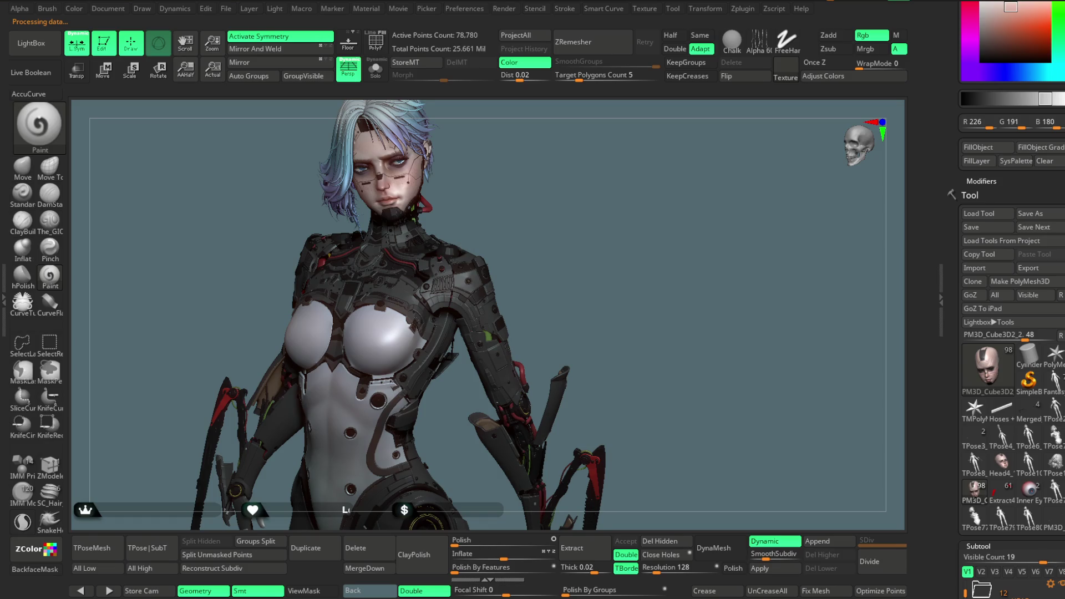
{"action": "left_click", "coordinate": [464, 243], "text": "alt"}
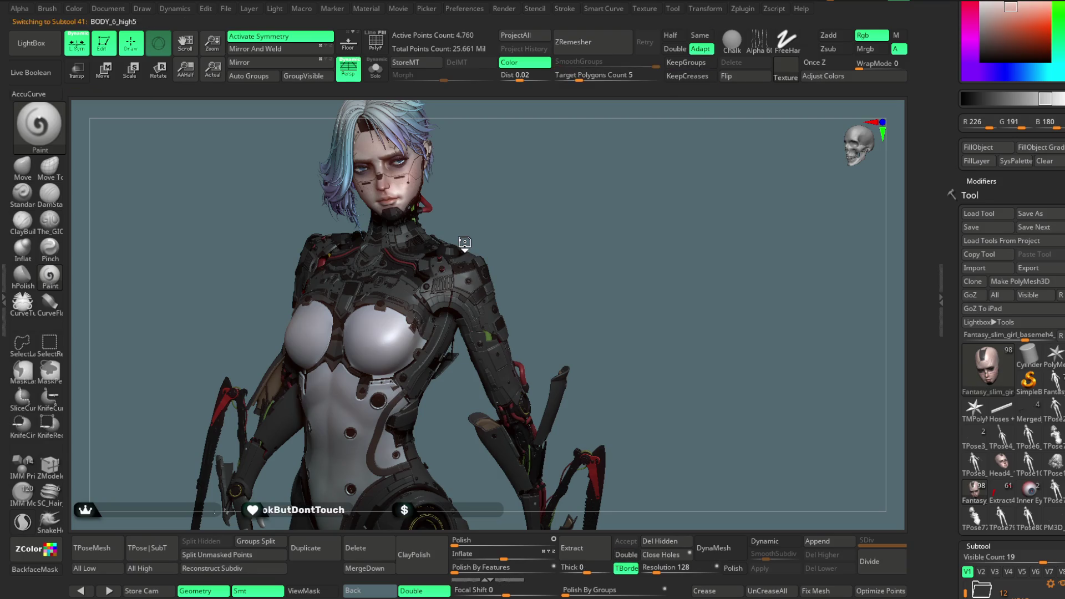
{"action": "left_click", "coordinate": [464, 244], "text": "alt"}
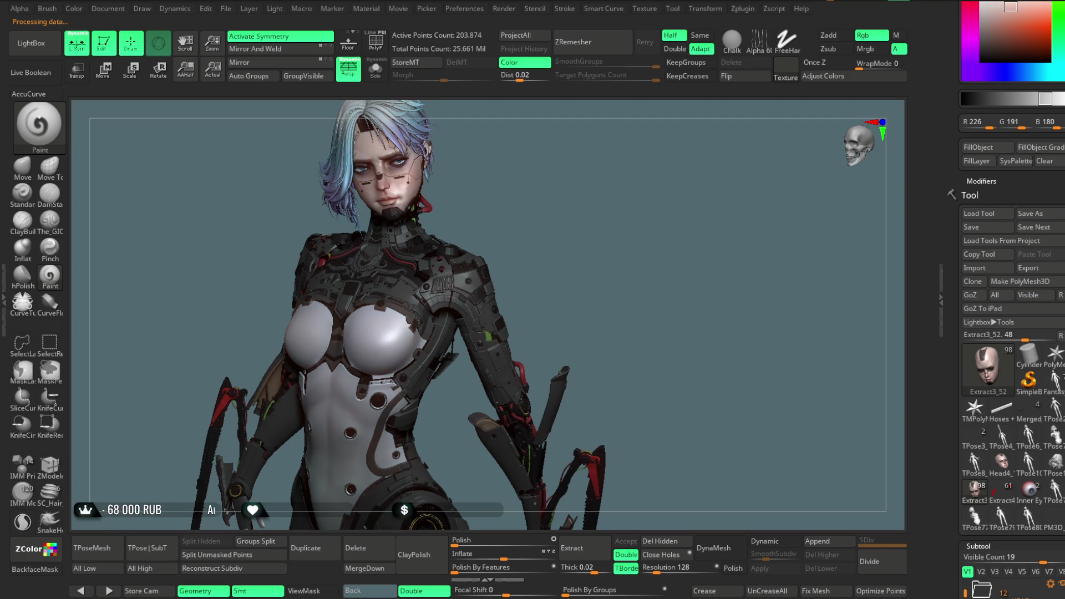
- Export the light body hoses, Shoulder, body hoses and both Hand_Open subtools
{"action": "left_click", "coordinate": [464, 246], "text": "alt"}
{"action": "left_click", "coordinate": [465, 244], "text": "alt"}
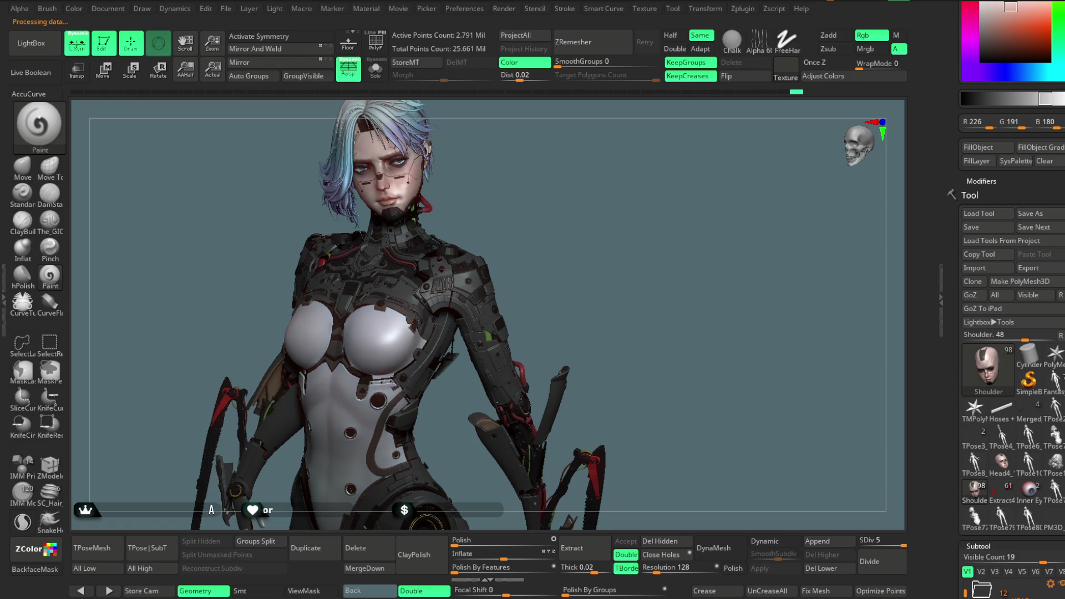
{"action": "left_click", "coordinate": [465, 244], "text": "alt"}
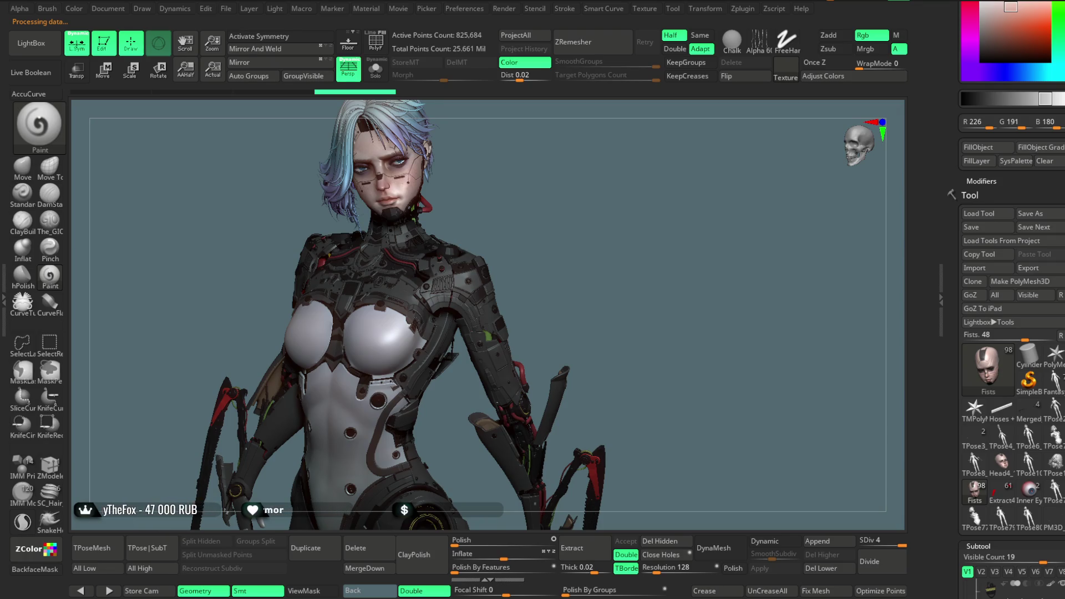
{"action": "left_click", "coordinate": [465, 244], "text": "alt"}
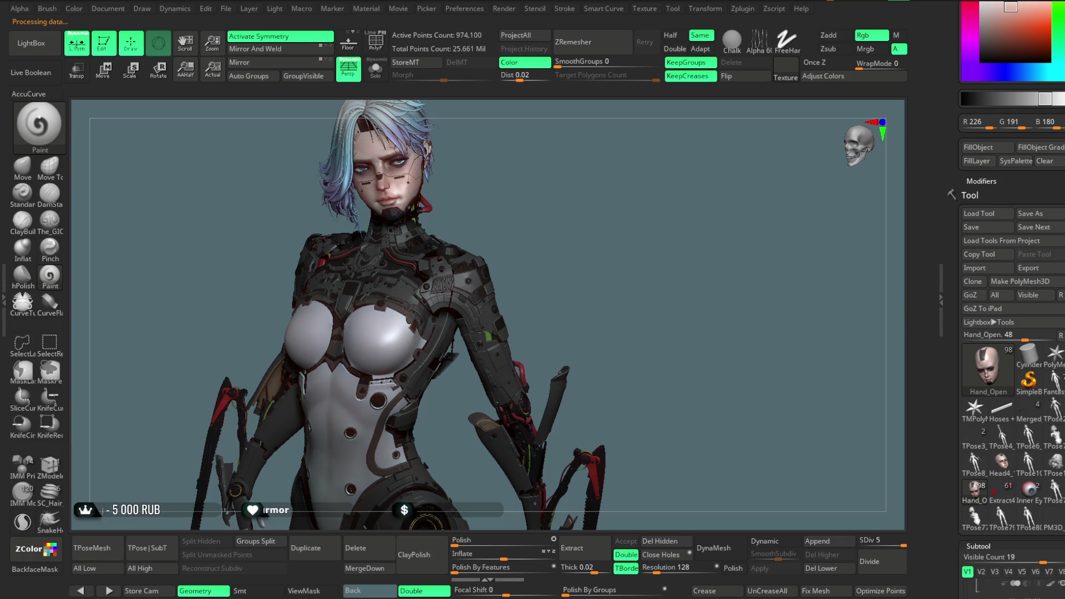
{"action": "left_click", "coordinate": [464, 246], "text": "alt"}
- Export the mantis blade pieces and Extract3_50, then save the project file
{"action": "left_click", "coordinate": [464, 247], "text": "alt"}
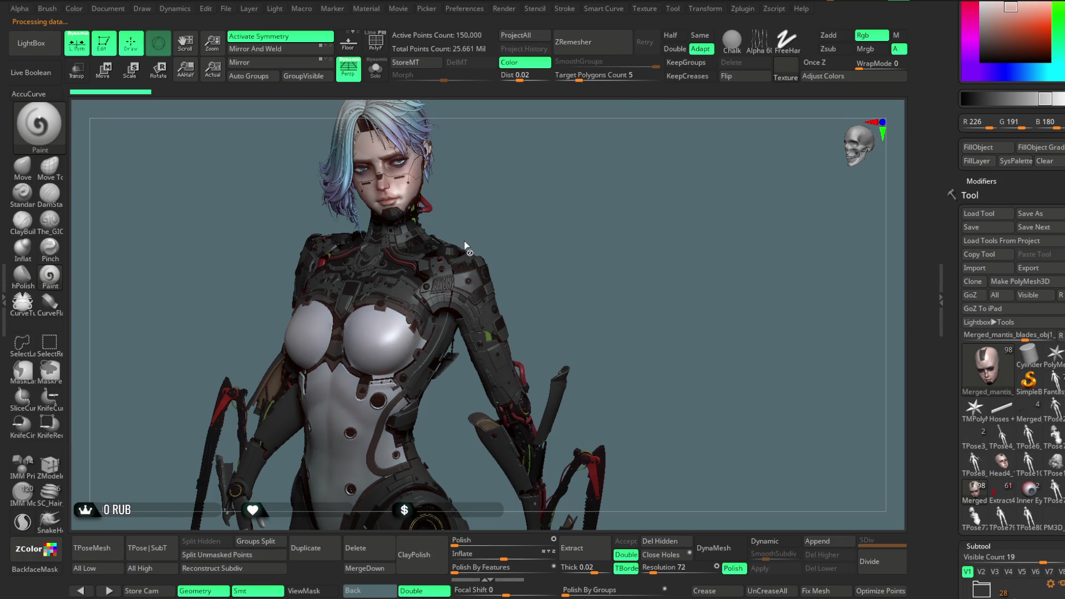
{"action": "left_click", "coordinate": [465, 247], "text": "alt"}
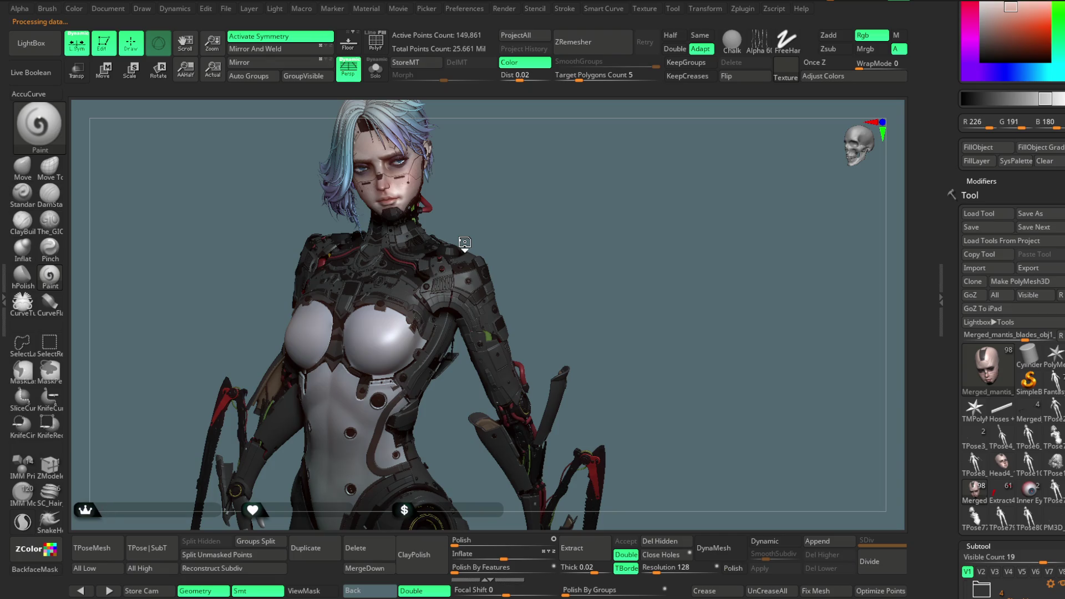
{"action": "left_click", "coordinate": [464, 244], "text": "alt"}
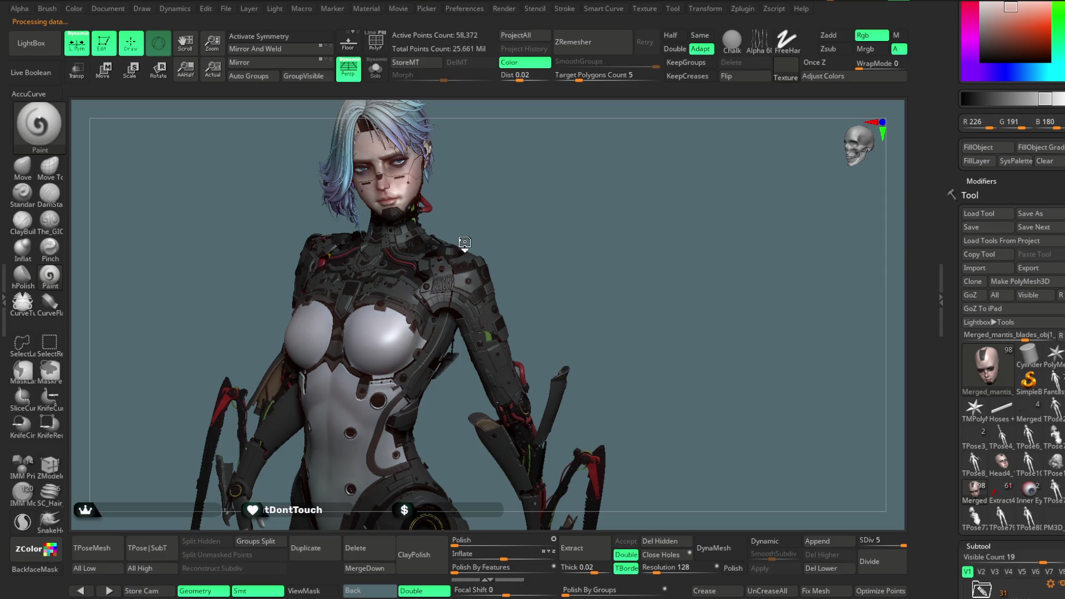
{"action": "left_click", "coordinate": [464, 244], "text": "alt"}
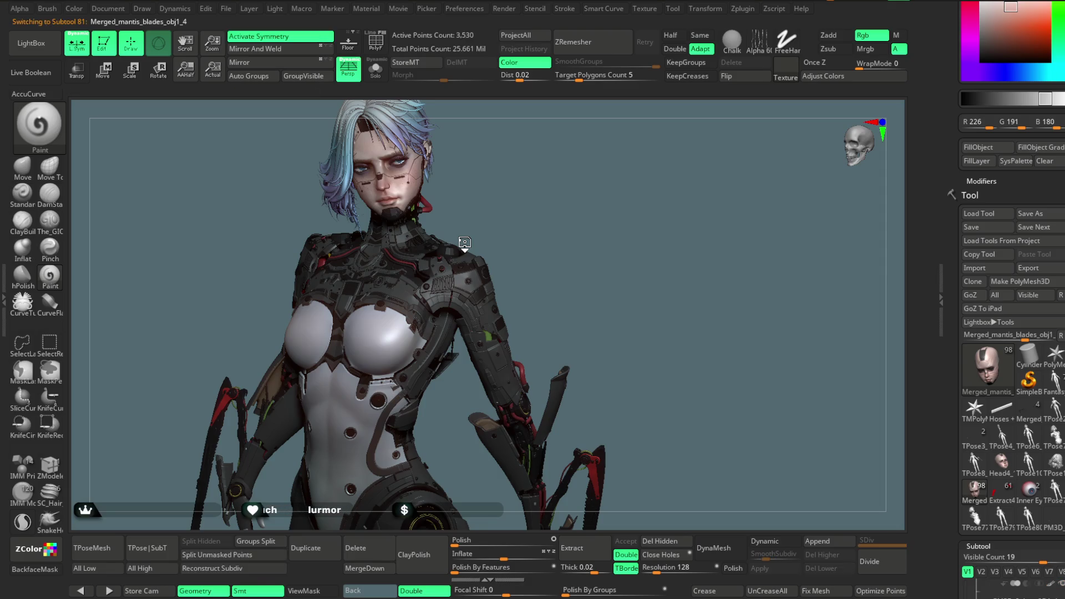
{"action": "left_click", "coordinate": [465, 244], "text": "alt"}
{"action": "left_click", "coordinate": [465, 244], "text": "alt"}
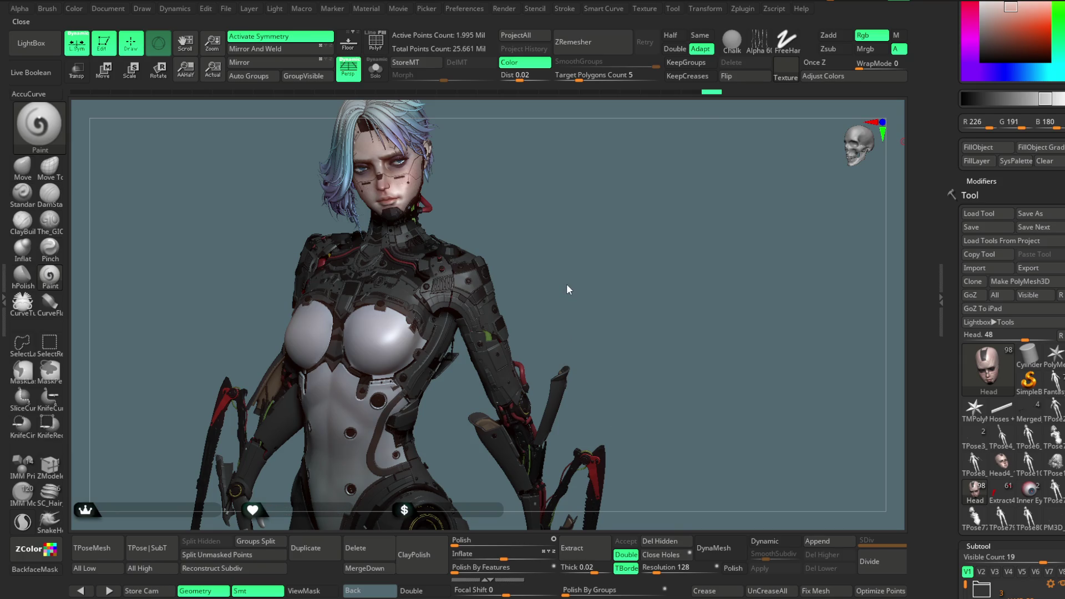
{"action": "key", "text": "ctrl+s"}
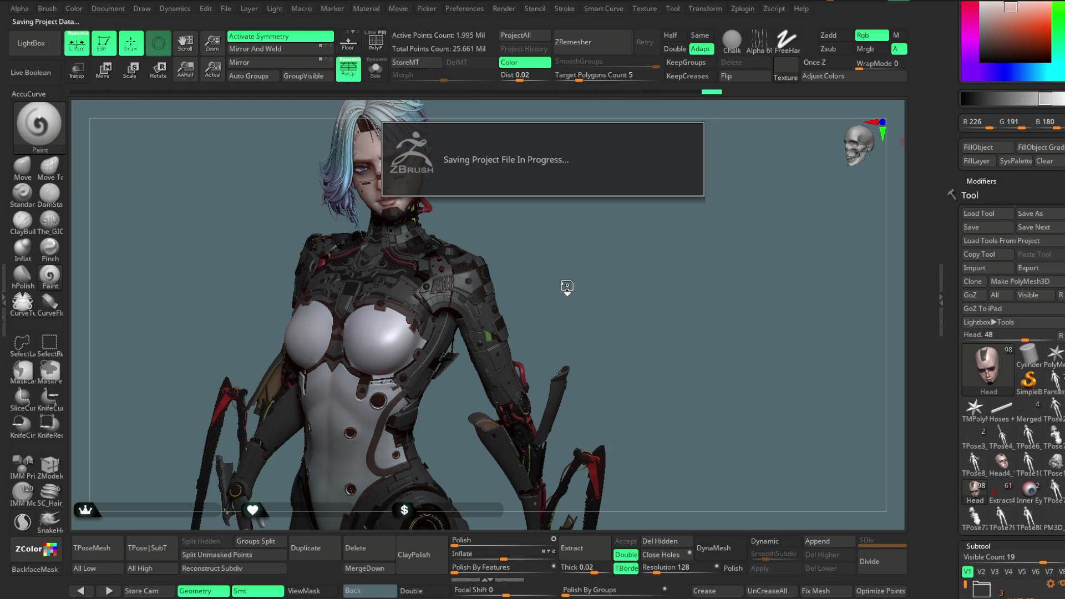